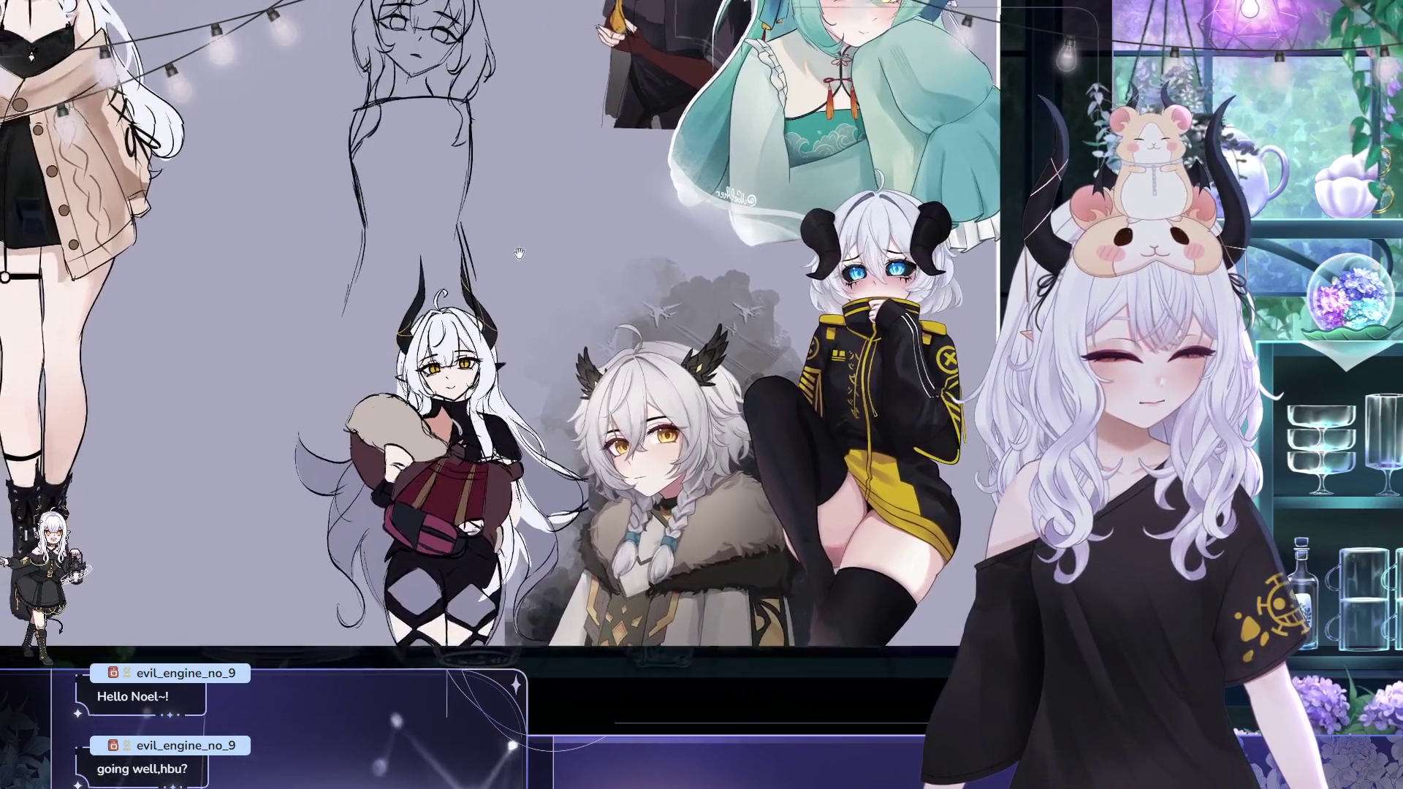
scroll(592, 269, down, 1)
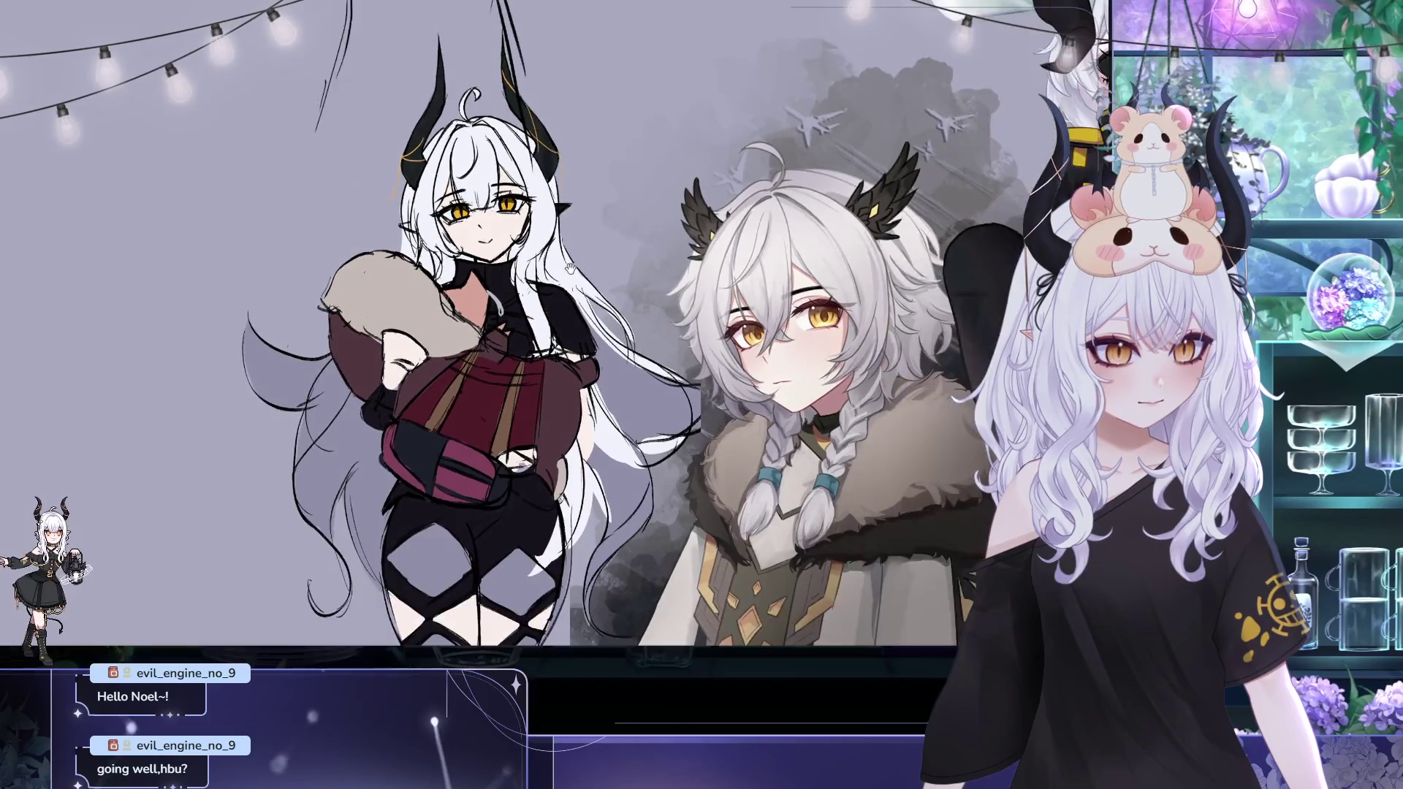
scroll(587, 264, down, 1)
scroll(579, 256, down, 1)
scroll(567, 244, down, 1)
scroll(568, 245, up, 1)
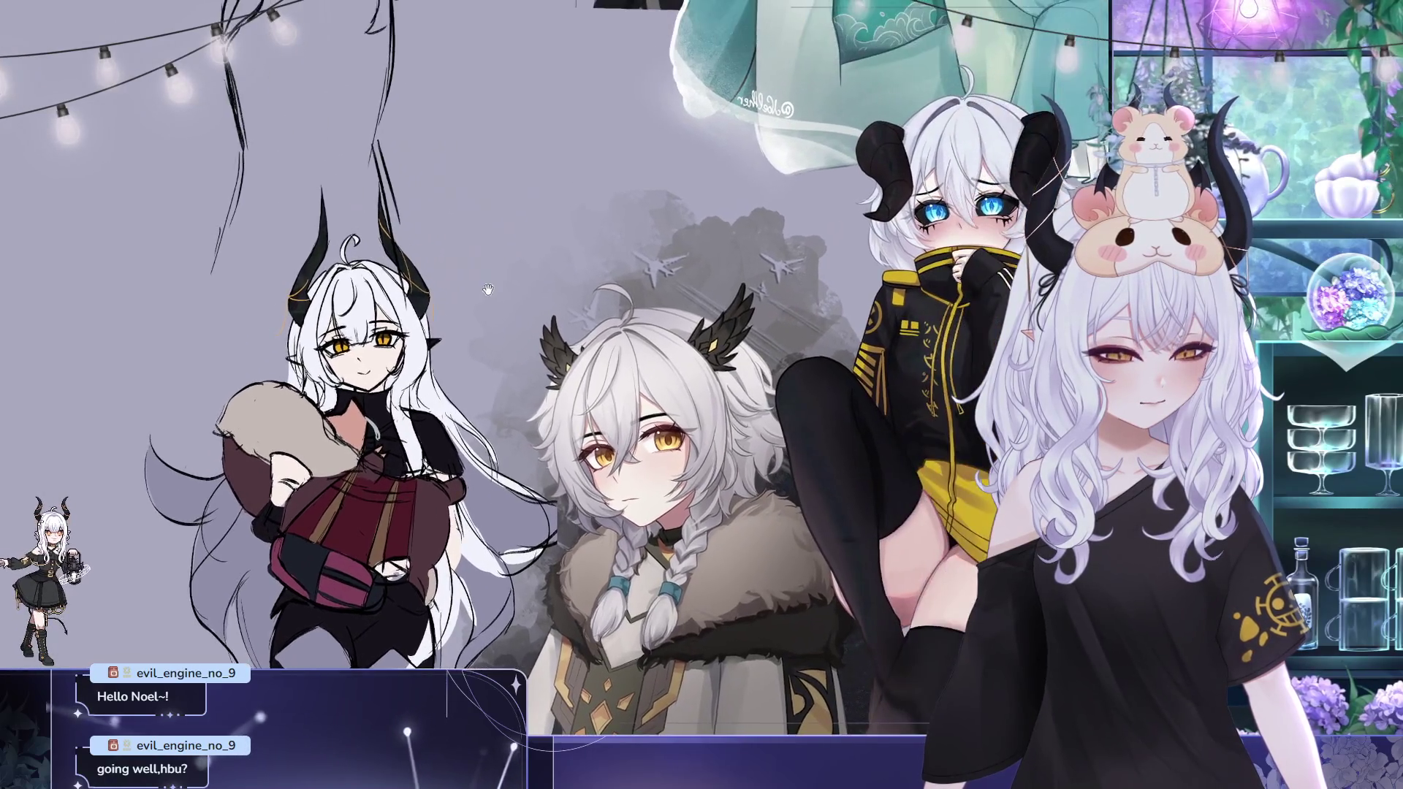
scroll(568, 244, up, 1)
Frame the reference characters beside the sketch and add a small stroke to the girl's cheek
drag(622, 359, 424, 335)
drag(549, 320, 362, 396)
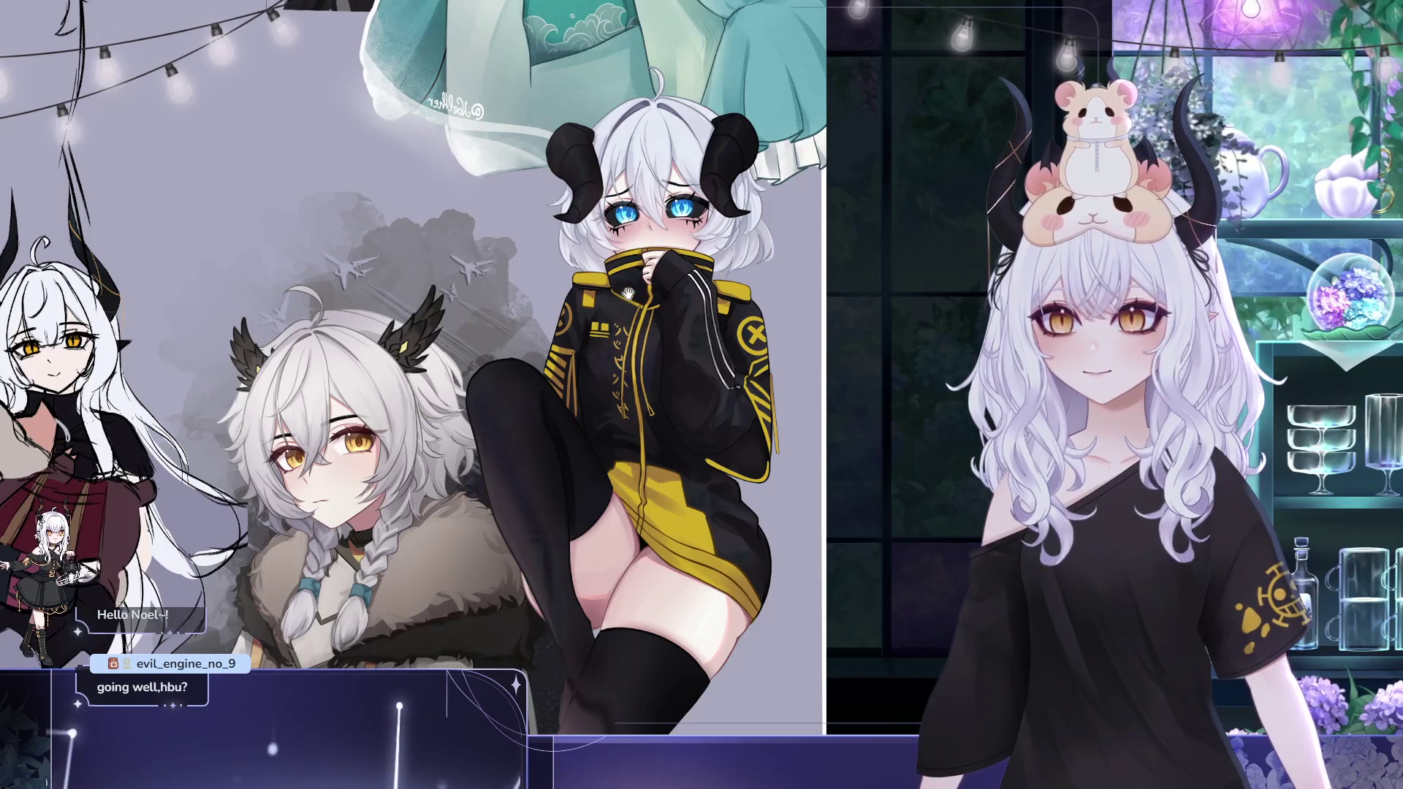
mouse_move(580, 226)
mouse_down()
mouse_move(637, 242)
mouse_move(580, 256)
mouse_move(584, 146)
mouse_move(680, 105)
mouse_up()
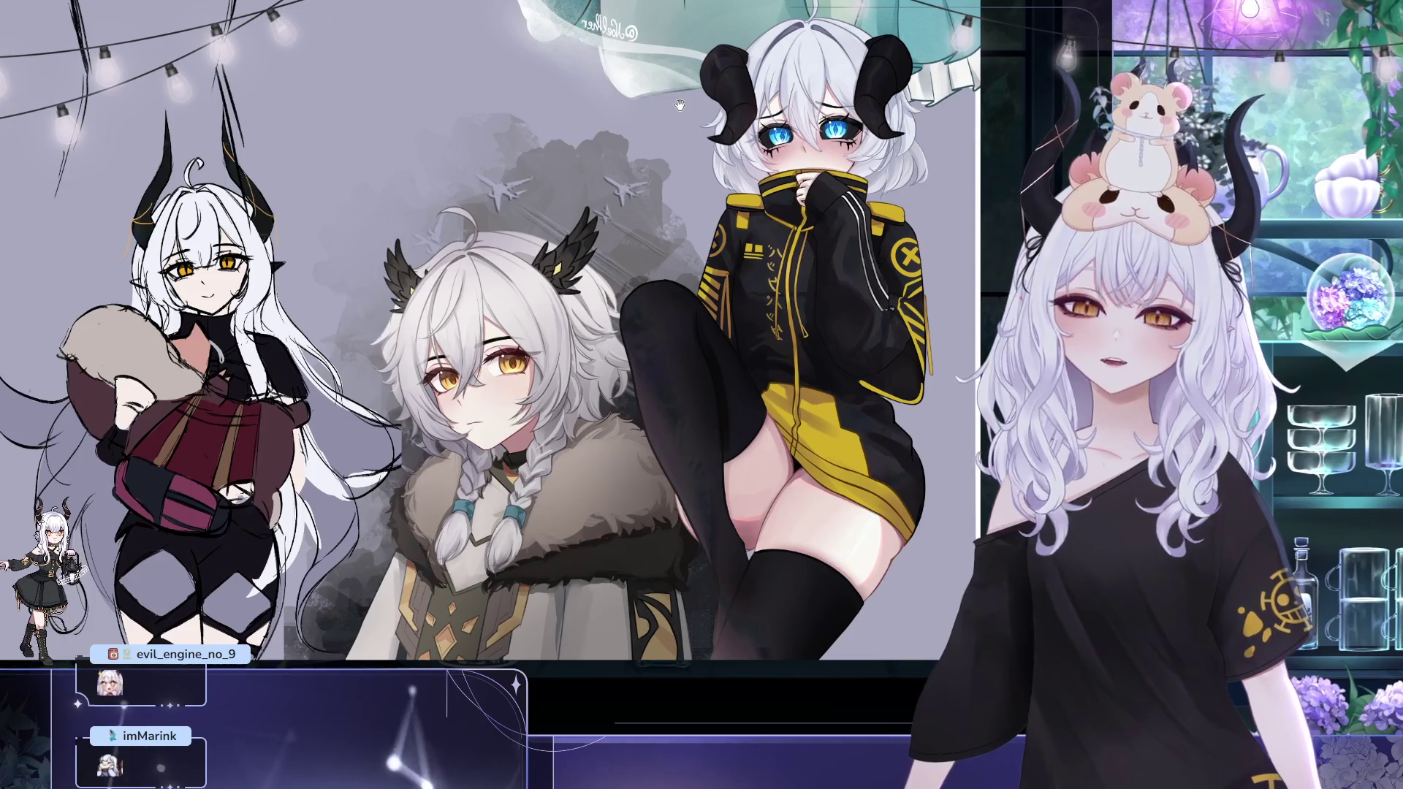
mouse_move(678, 104)
mouse_down()
mouse_move(614, 170)
mouse_move(597, 145)
mouse_move(651, 196)
mouse_move(603, 202)
mouse_up()
scroll(519, 227, up, 2)
scroll(520, 227, up, 4)
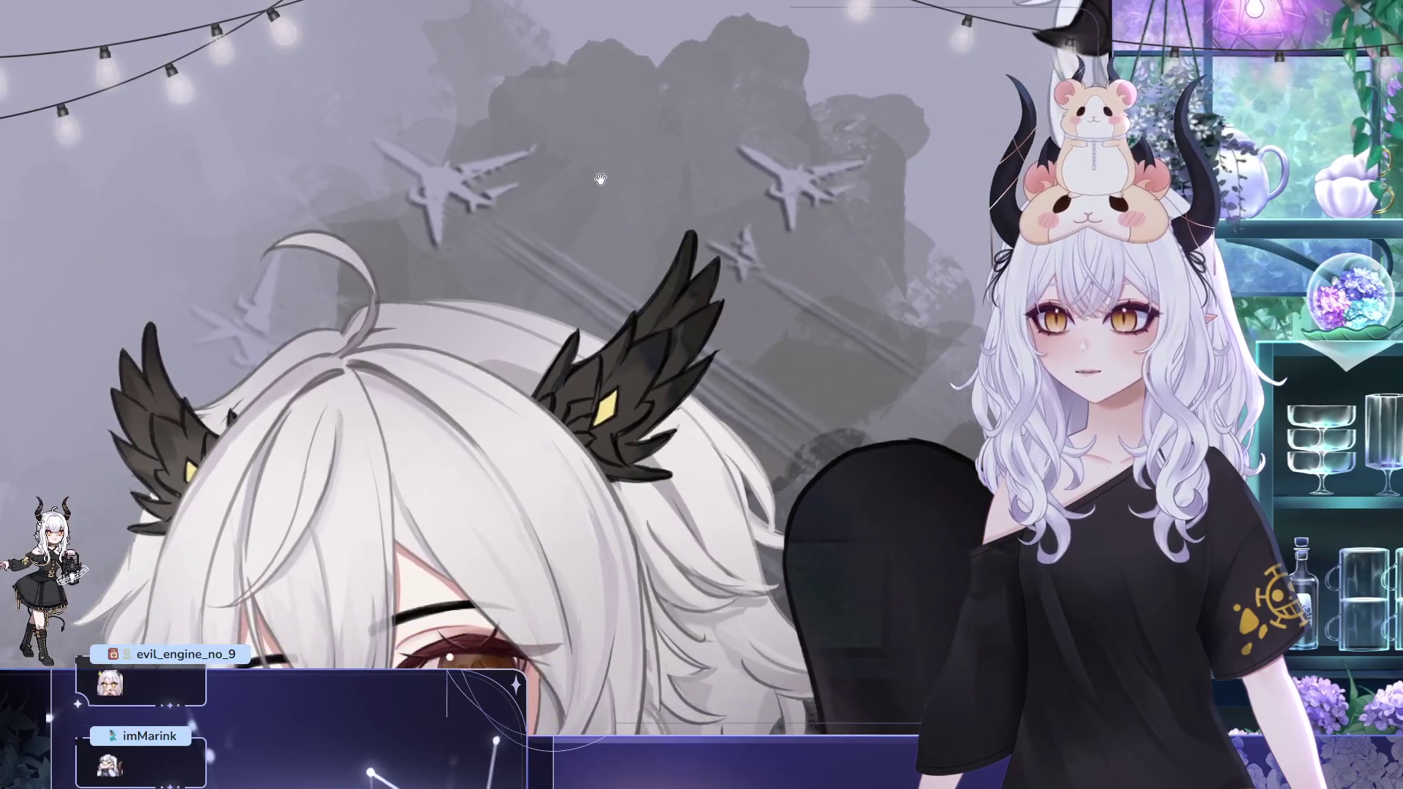
scroll(627, 209, up, 2)
scroll(627, 209, down, 3)
scroll(544, 203, down, 2)
drag(545, 203, 526, 245)
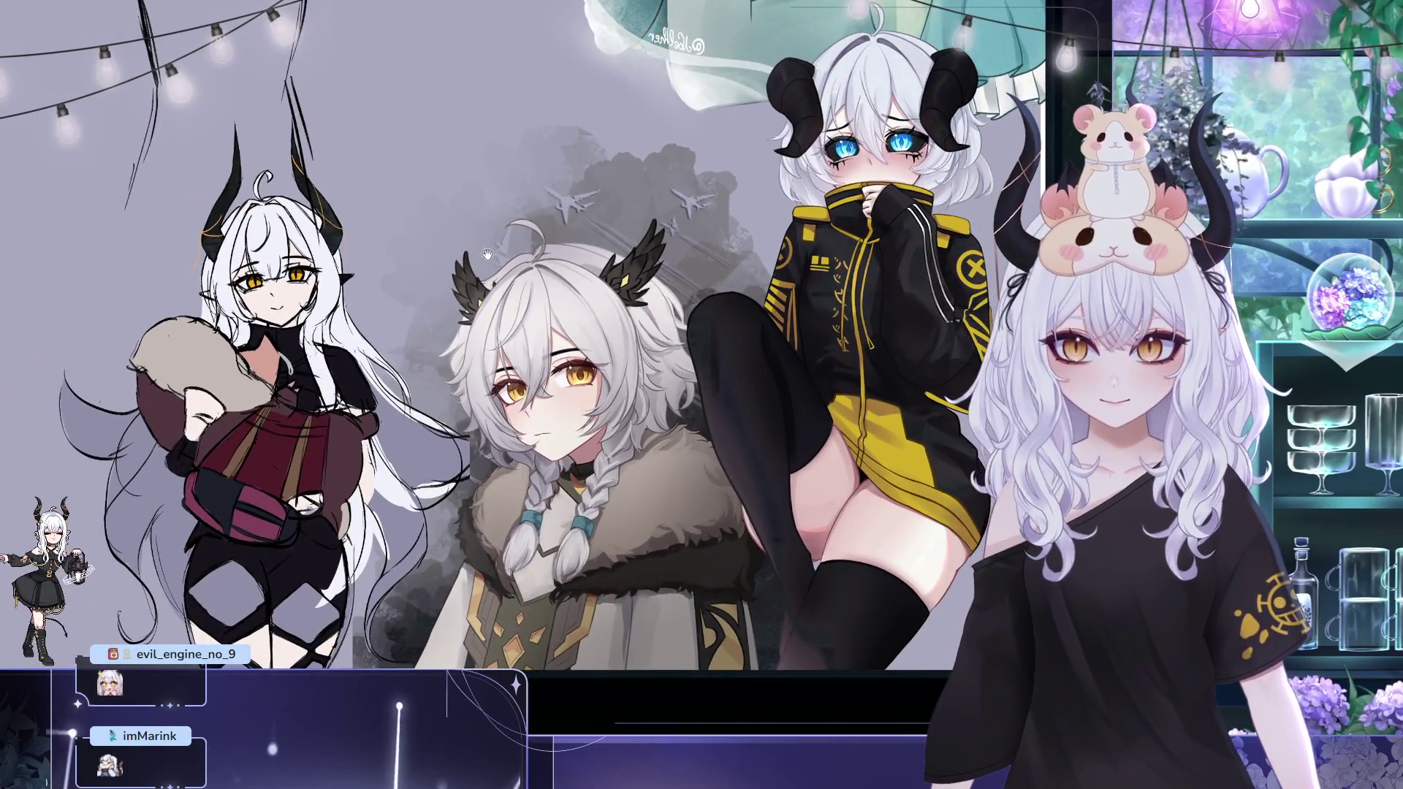
scroll(528, 245, down, 3)
mouse_move(433, 105)
mouse_down()
mouse_move(674, 270)
mouse_move(581, 395)
mouse_up()
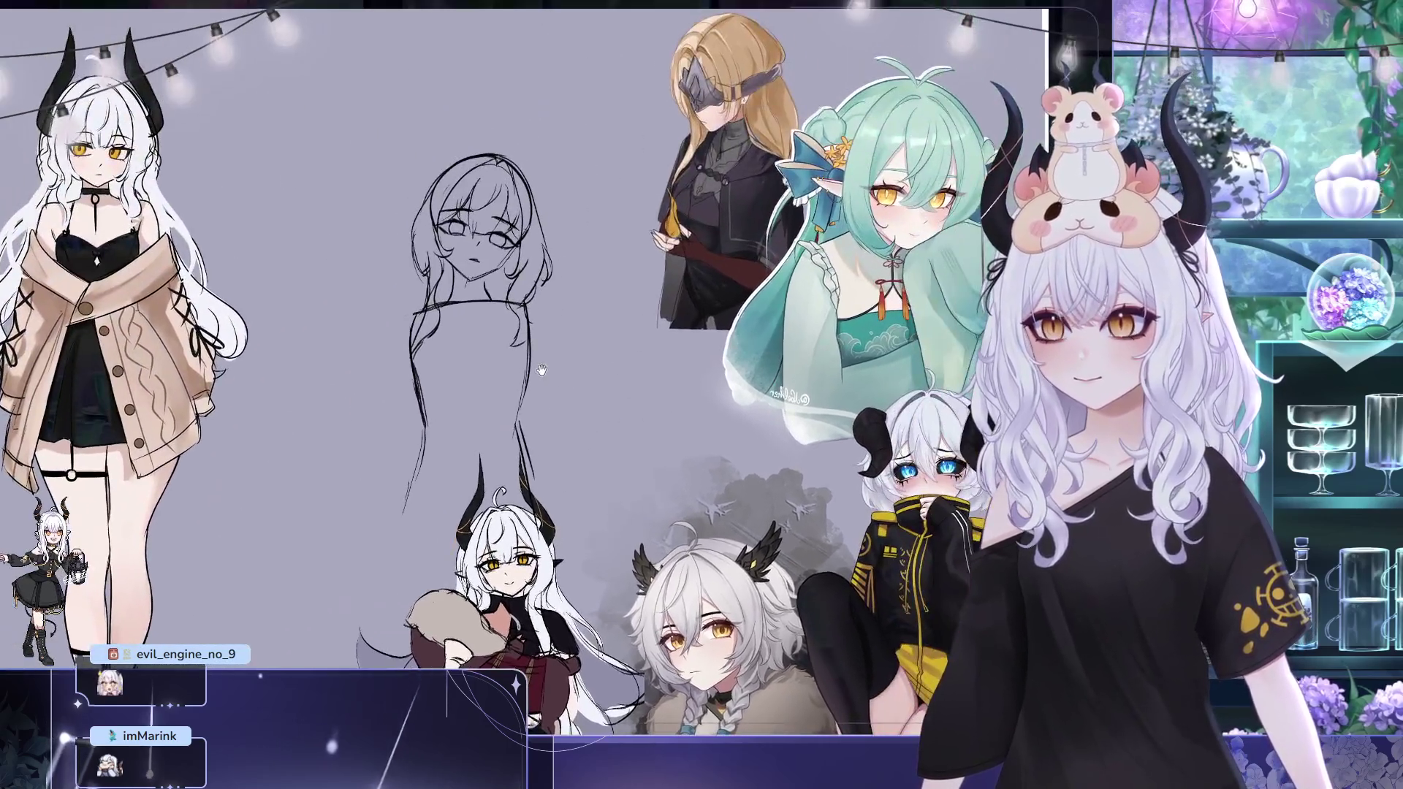
scroll(507, 263, up, 4)
scroll(483, 321, up, 1)
scroll(483, 321, down, 2)
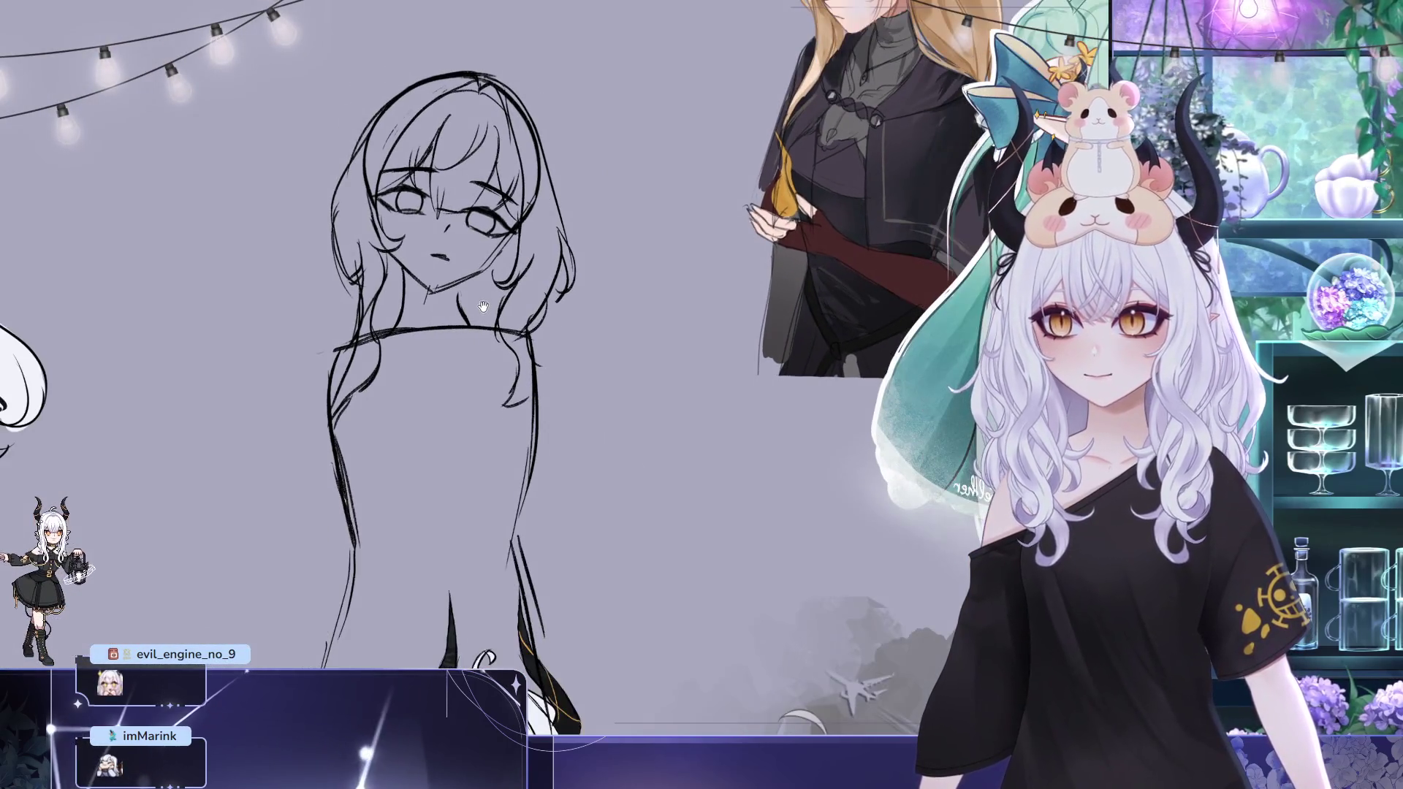
drag(482, 320, 490, 339)
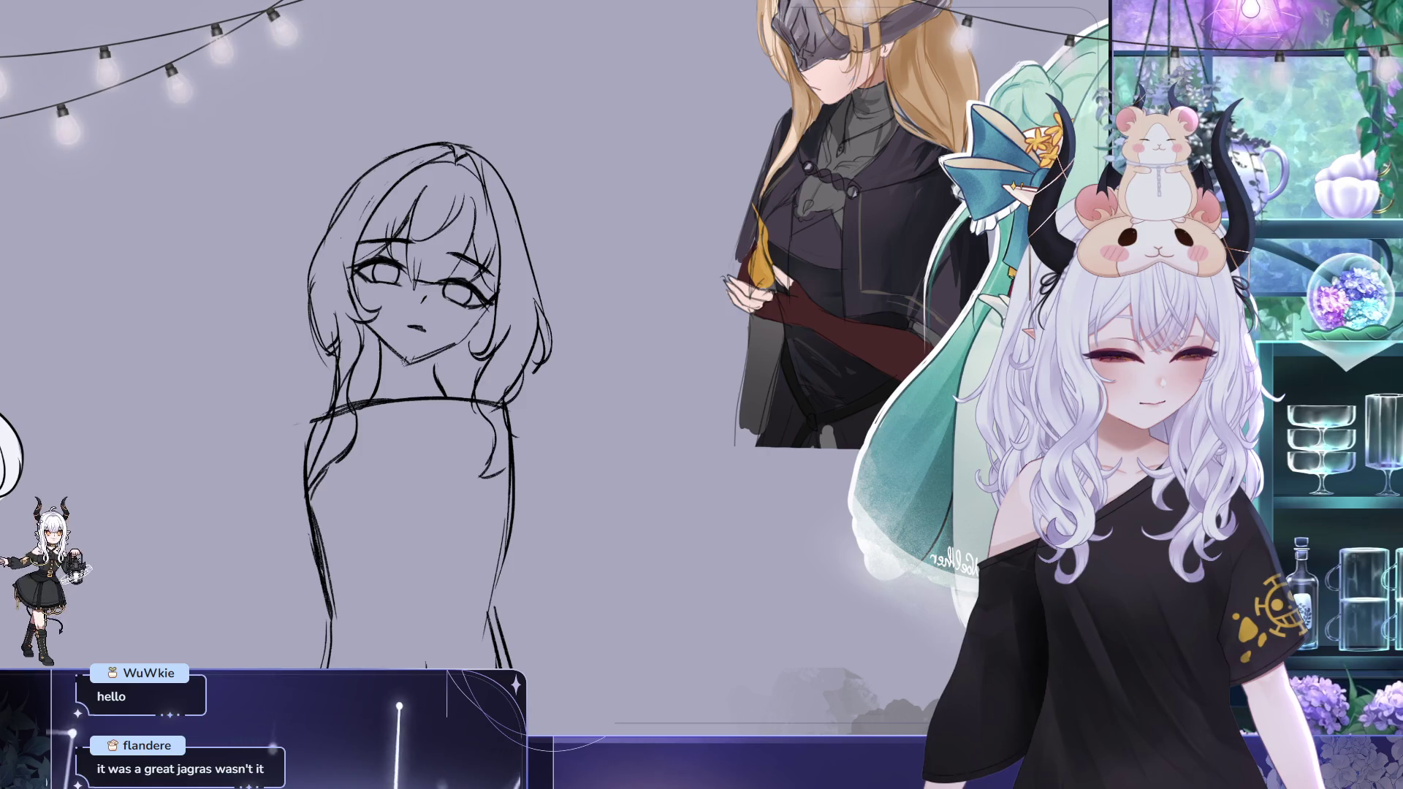
drag(452, 323, 457, 334)
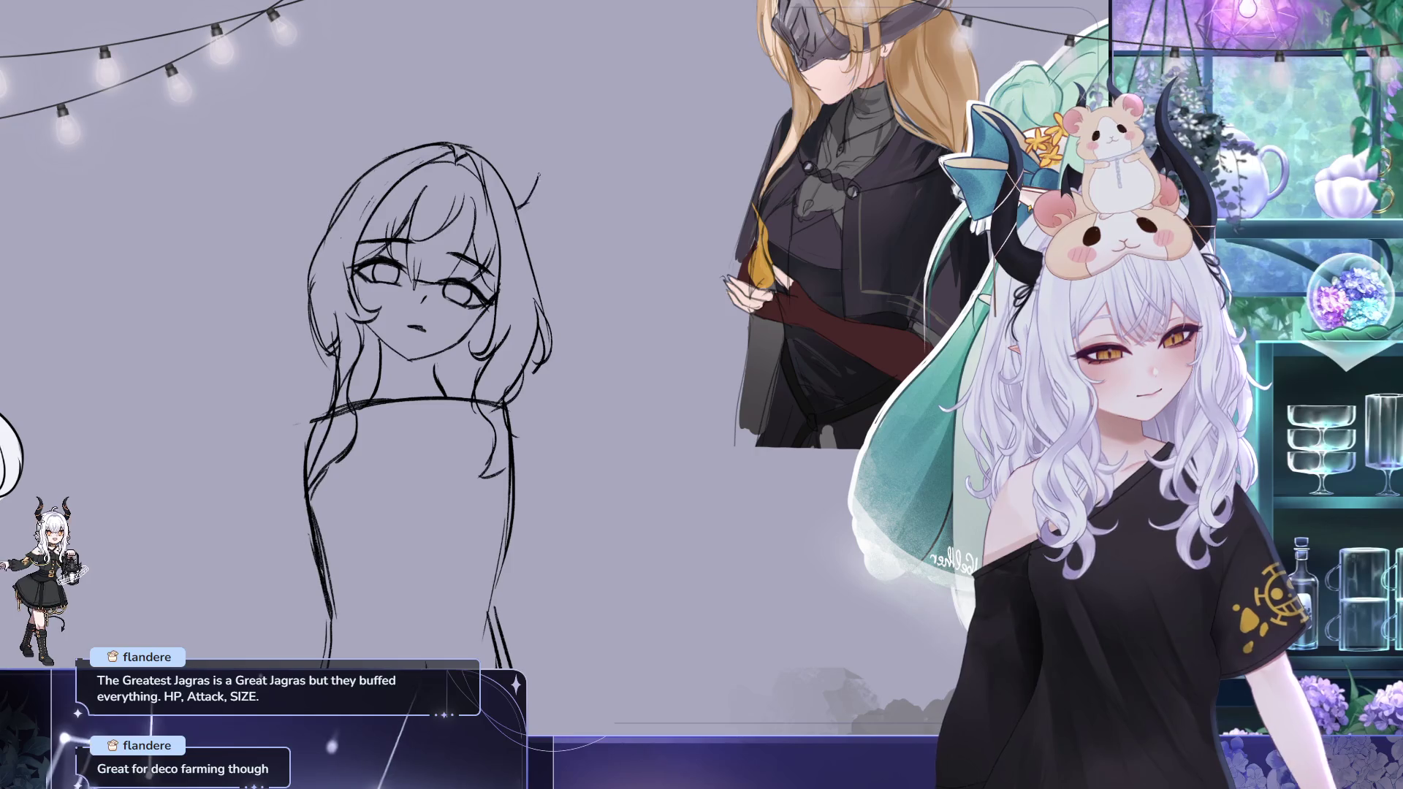
Draw two long curves rising above the head, redoing the first so it starts higher
drag(505, 16, 526, 203)
key(ctrl+z)
drag(520, 2, 526, 203)
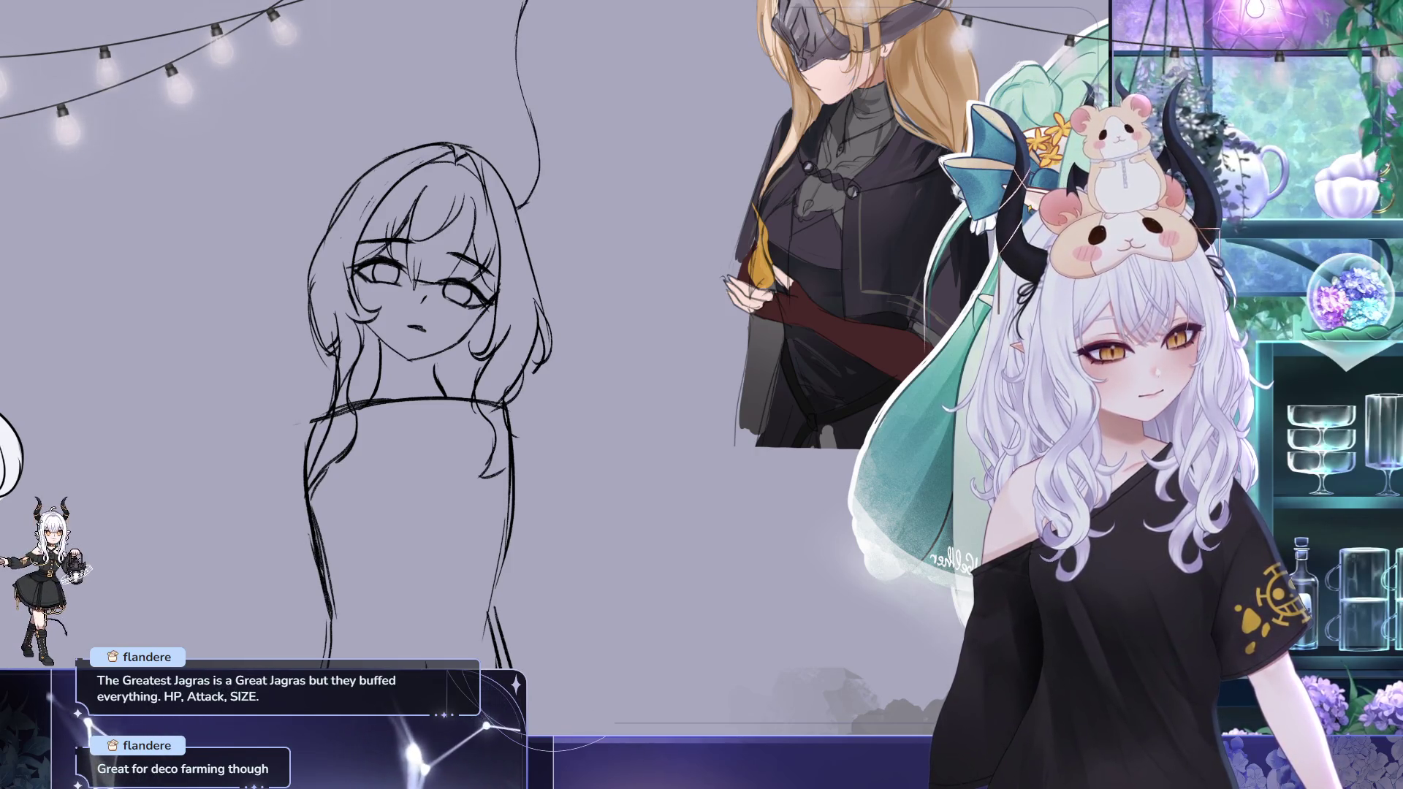
drag(531, 55, 569, 203)
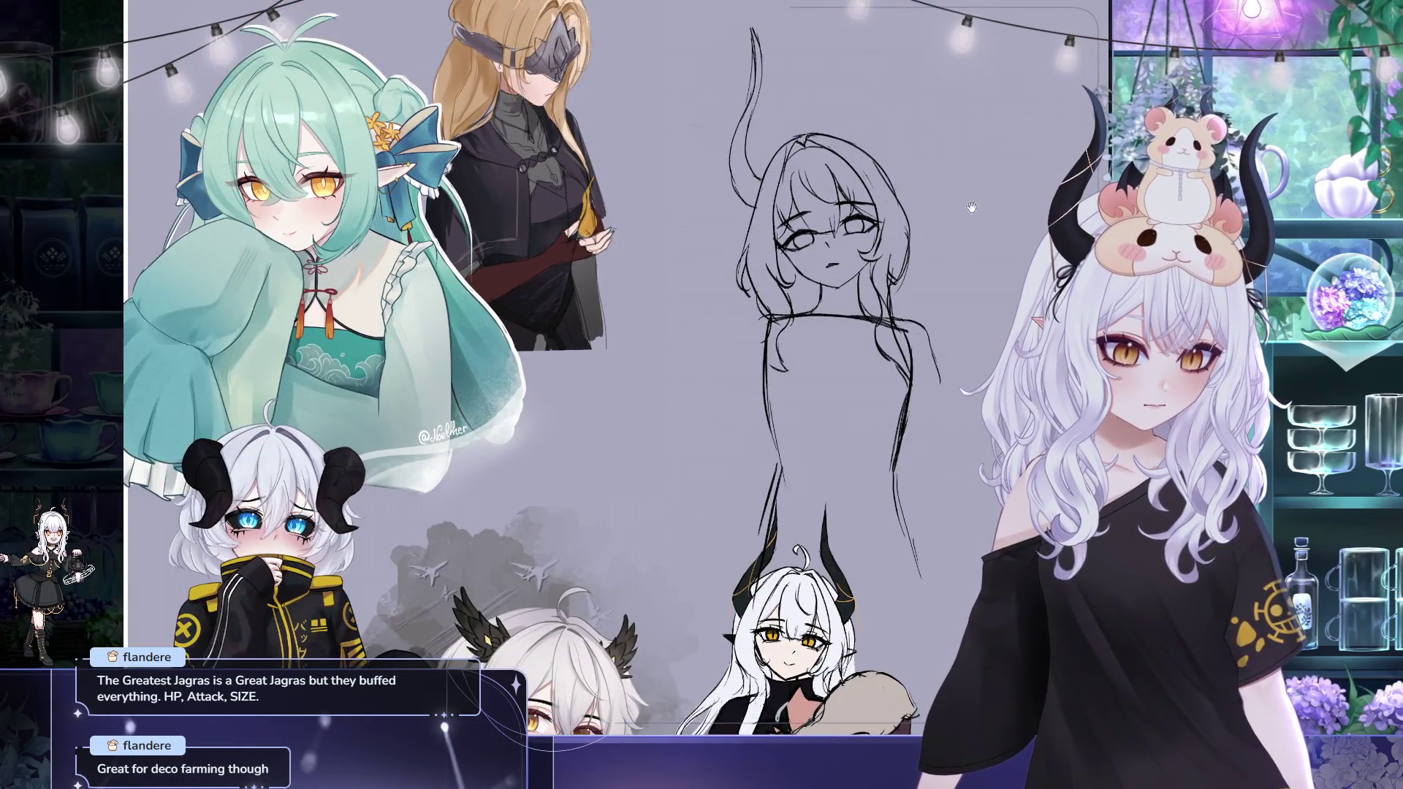
Dot freckles onto the sketch's face and mirror the canvas view left-right
drag(971, 208, 324, 159)
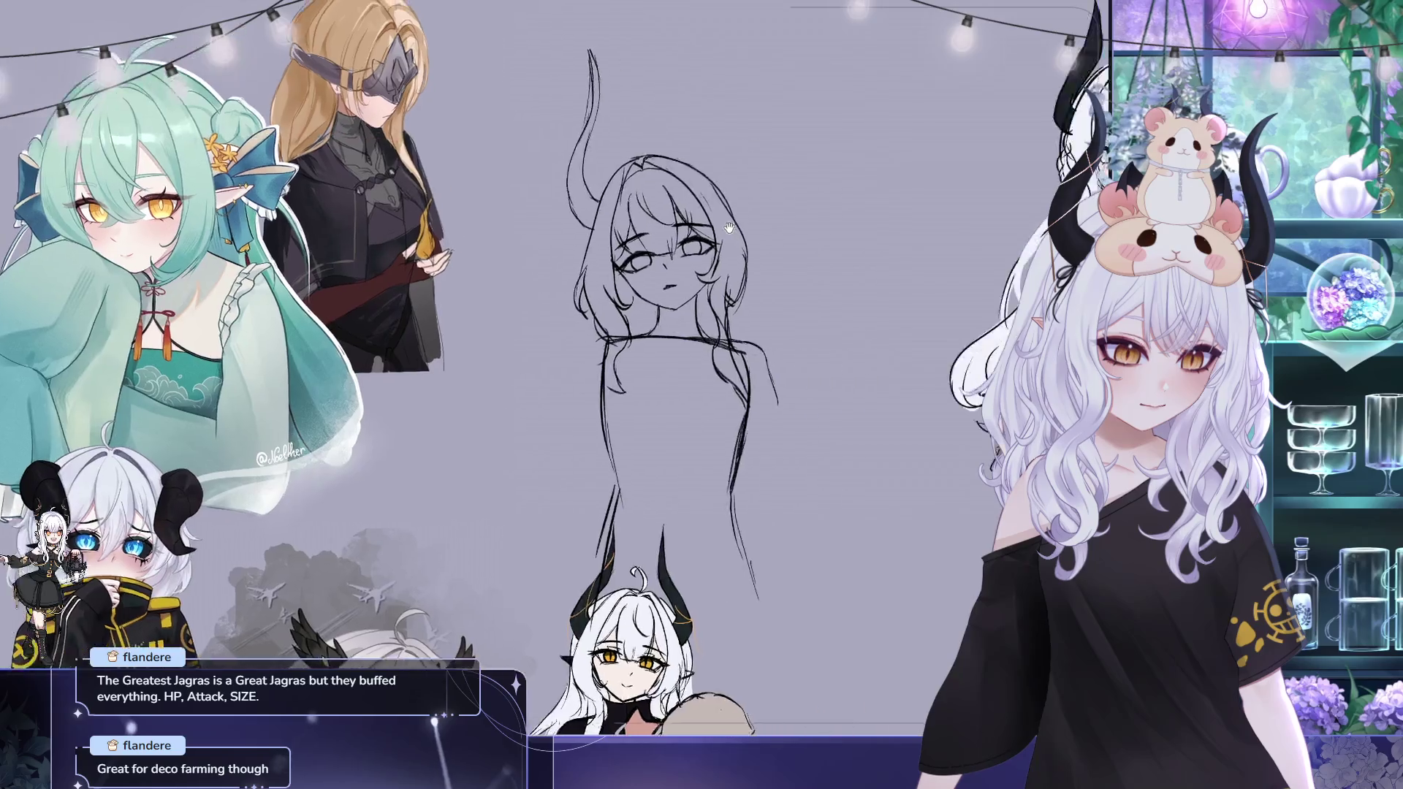
scroll(325, 159, up, 3)
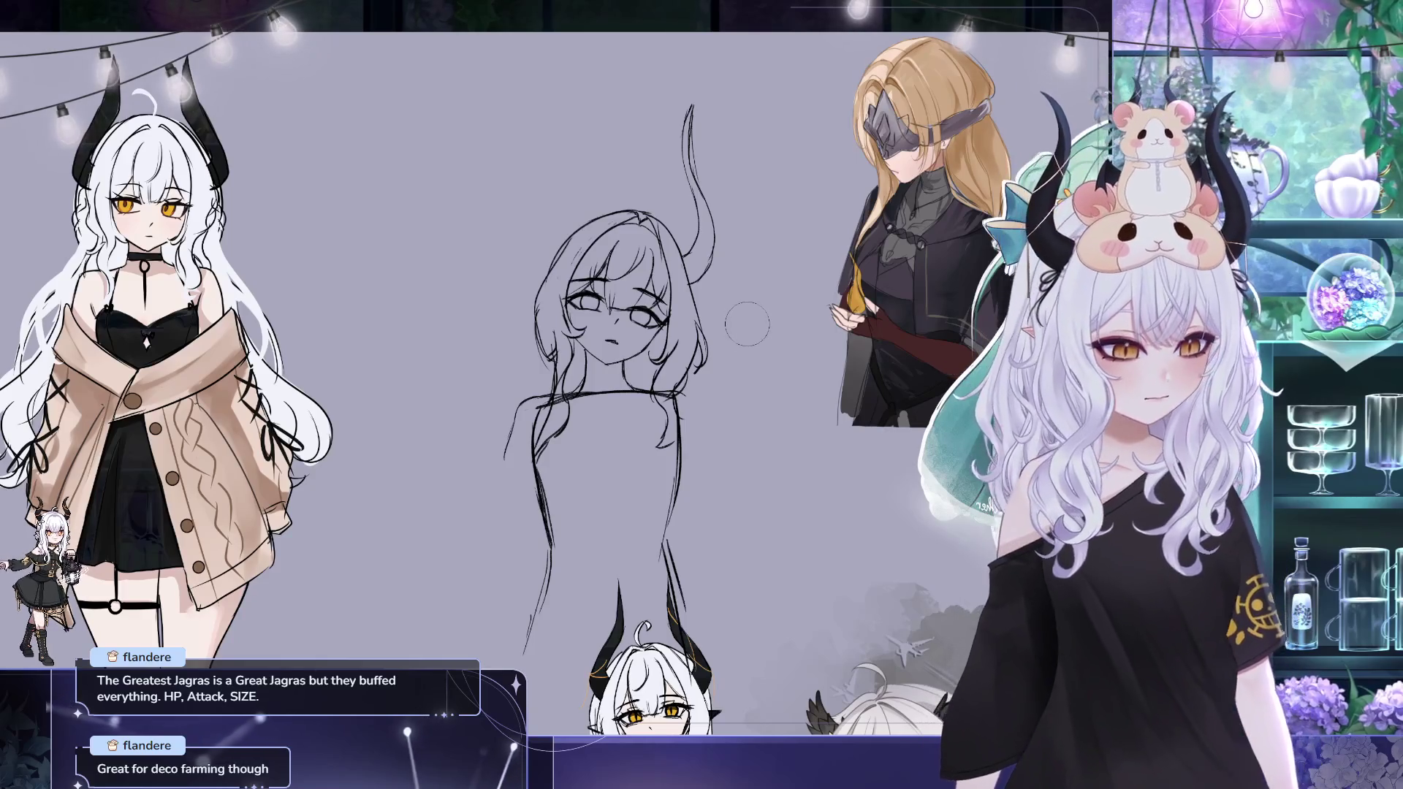
click(610, 294)
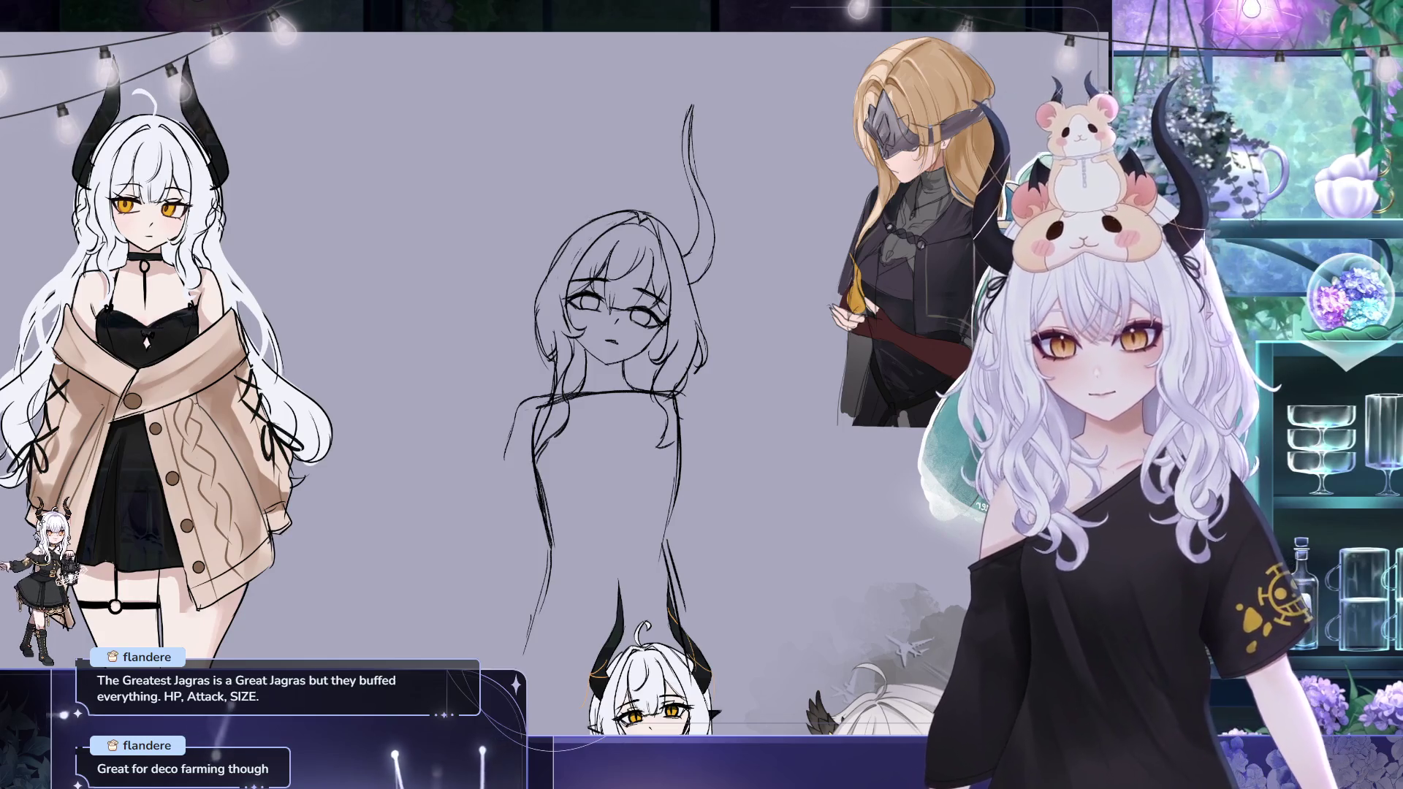
drag(535, 267, 421, 237)
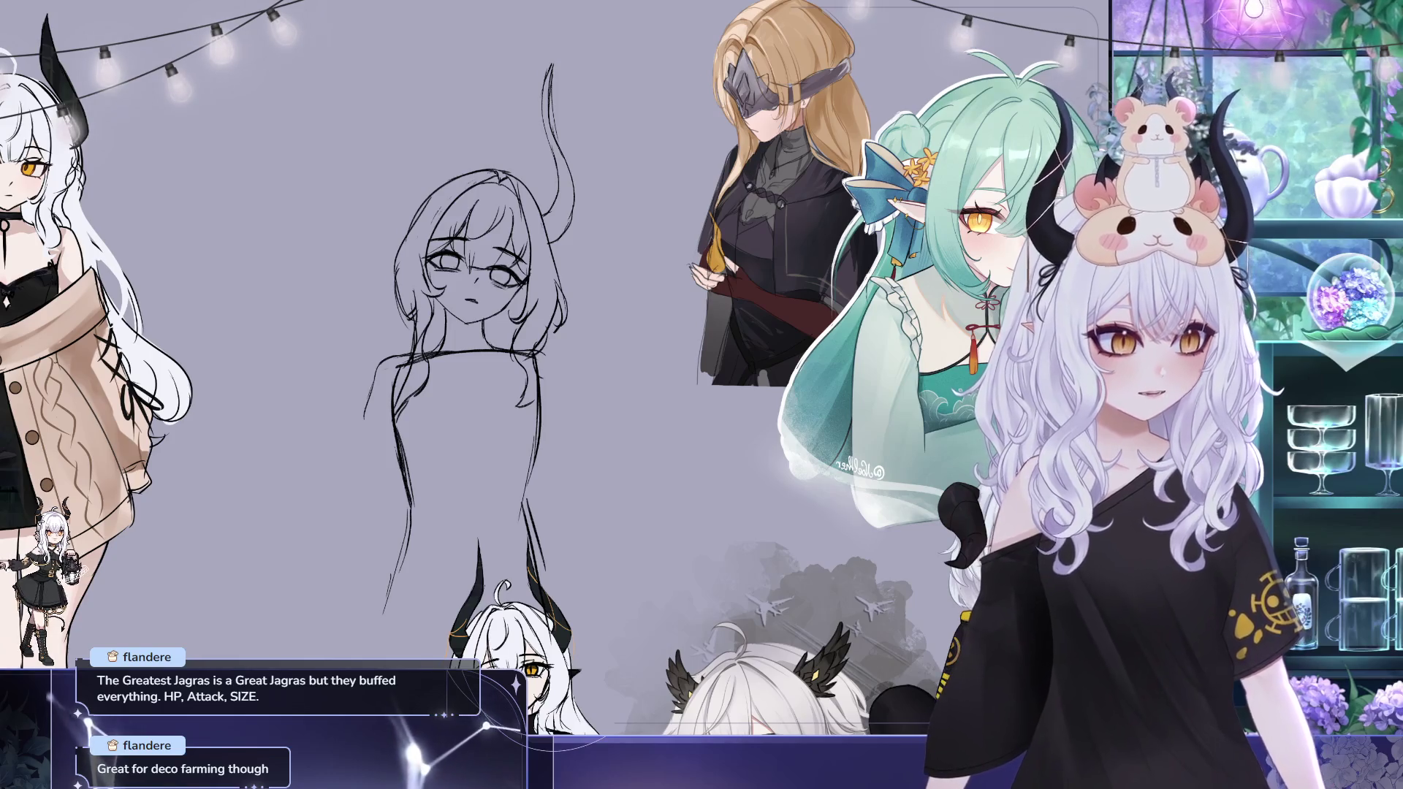
key(m)
key(2)
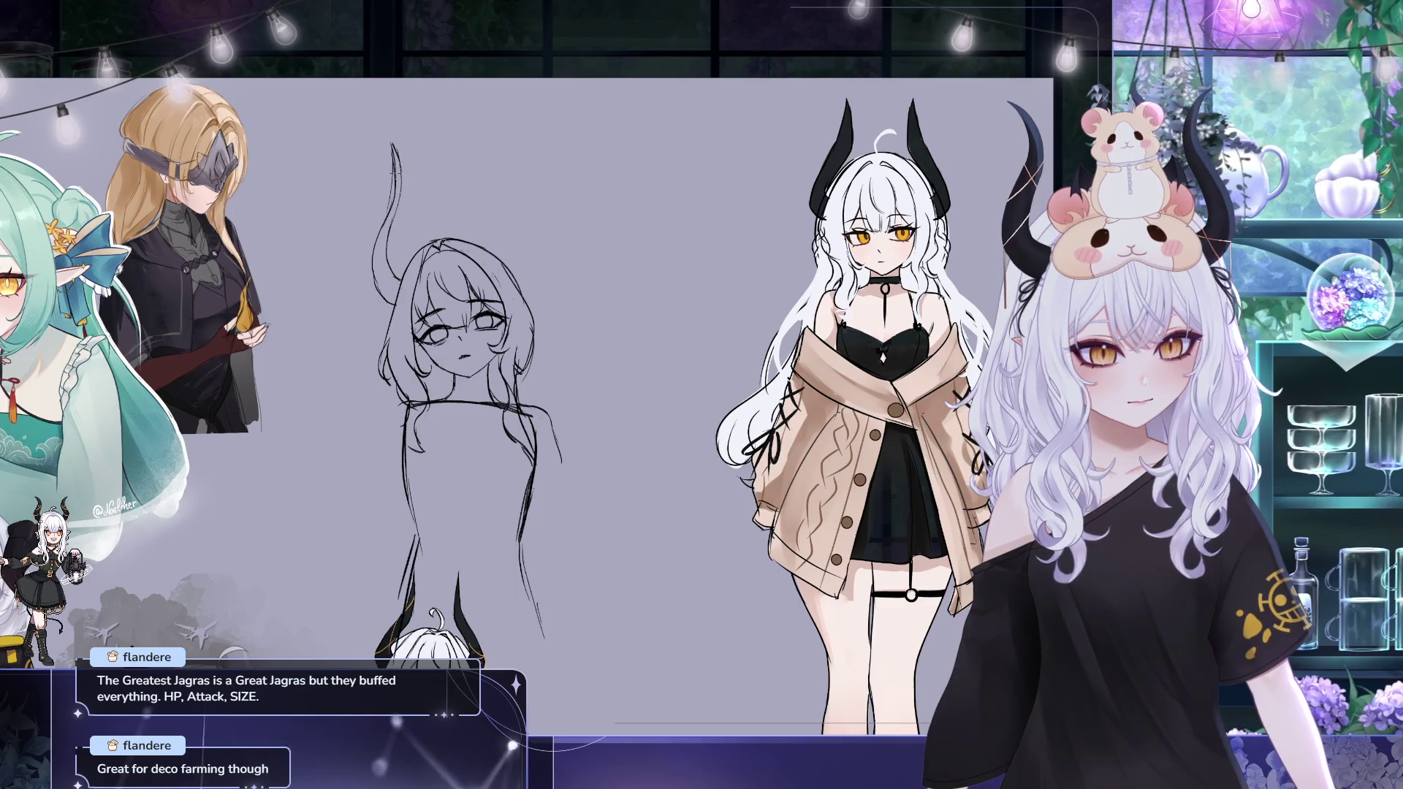
key(ctrl+t)
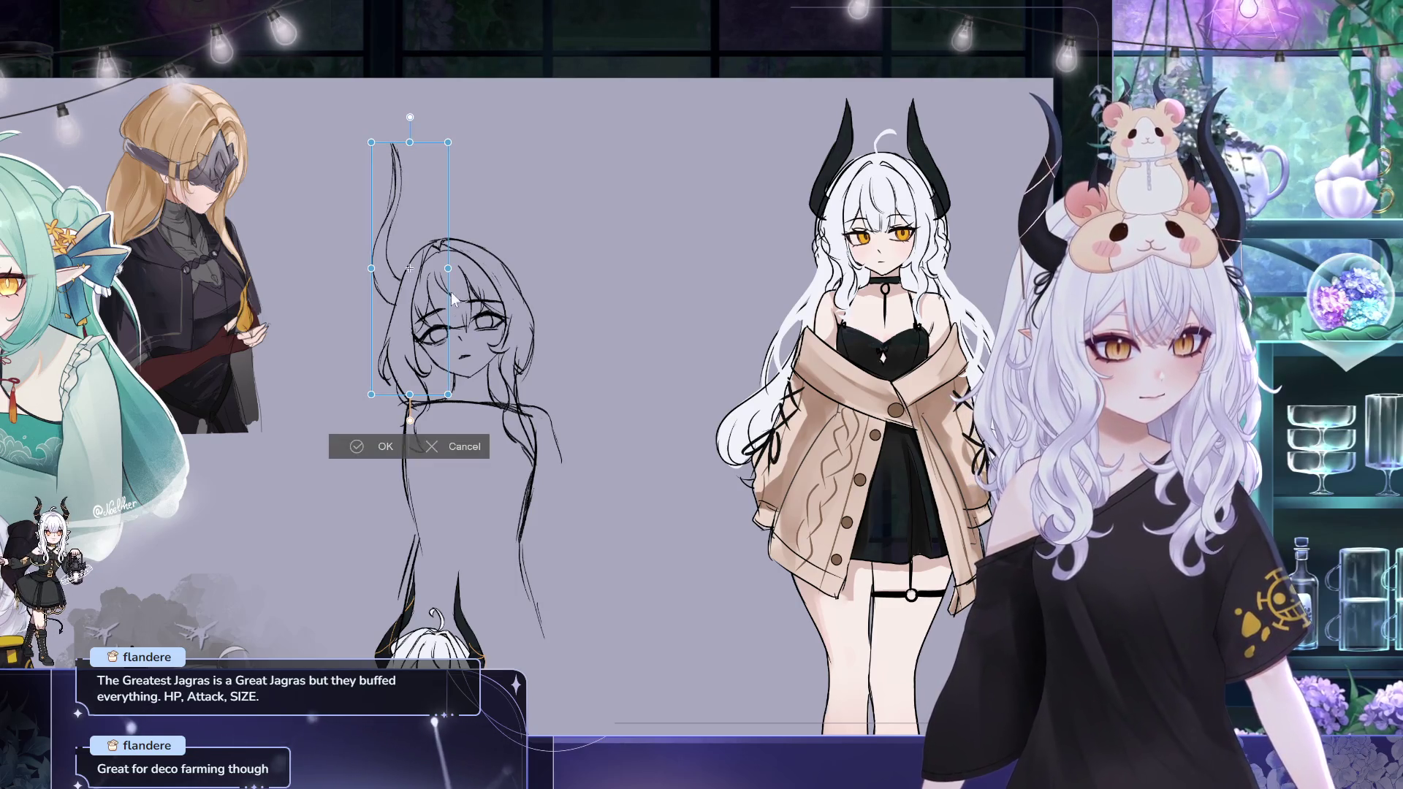
Tilt the horn stroke counterclockwise, nudge it into place above the head, and commit it
drag(409, 405, 430, 397)
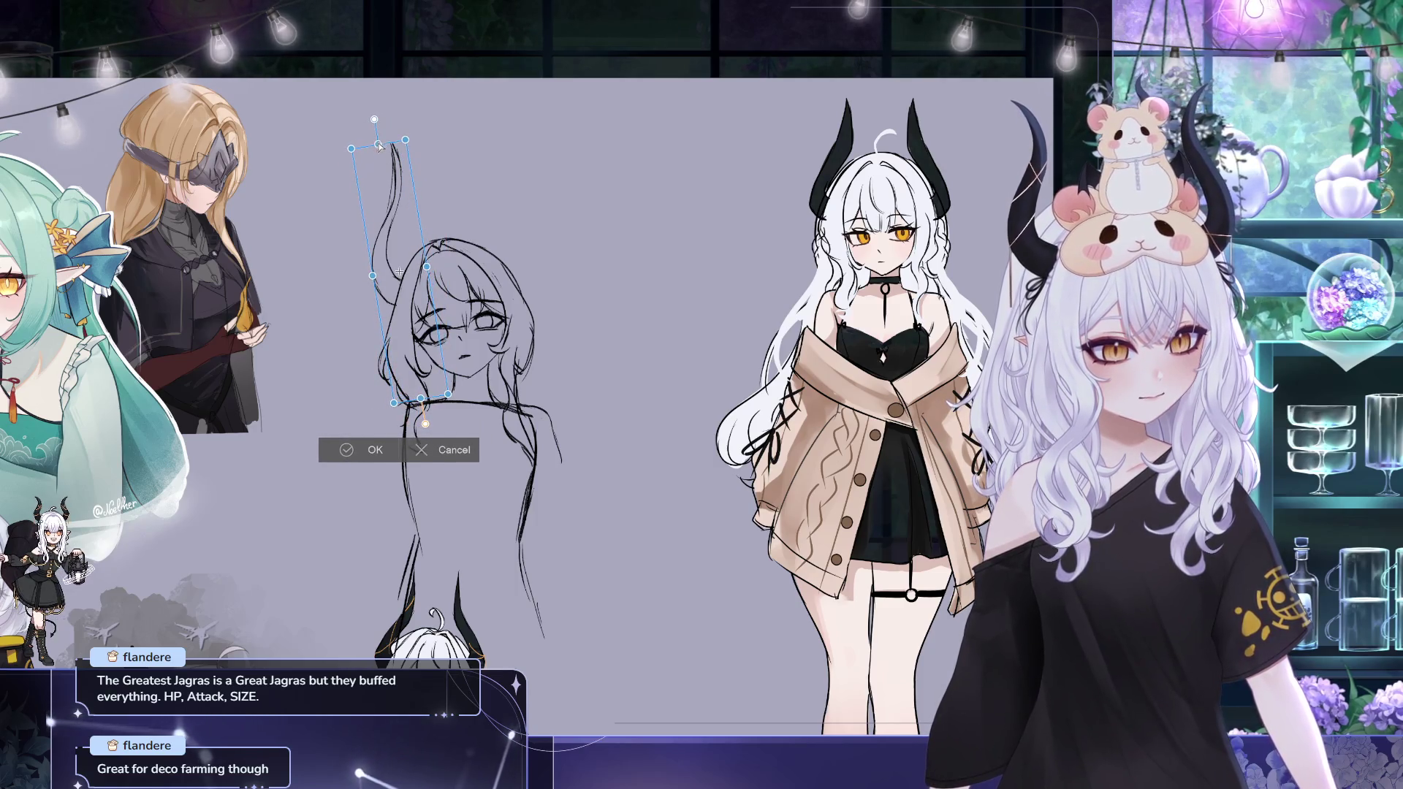
drag(378, 143, 379, 163)
mouse_move(425, 332)
mouse_down()
mouse_move(425, 311)
mouse_move(389, 279)
mouse_up()
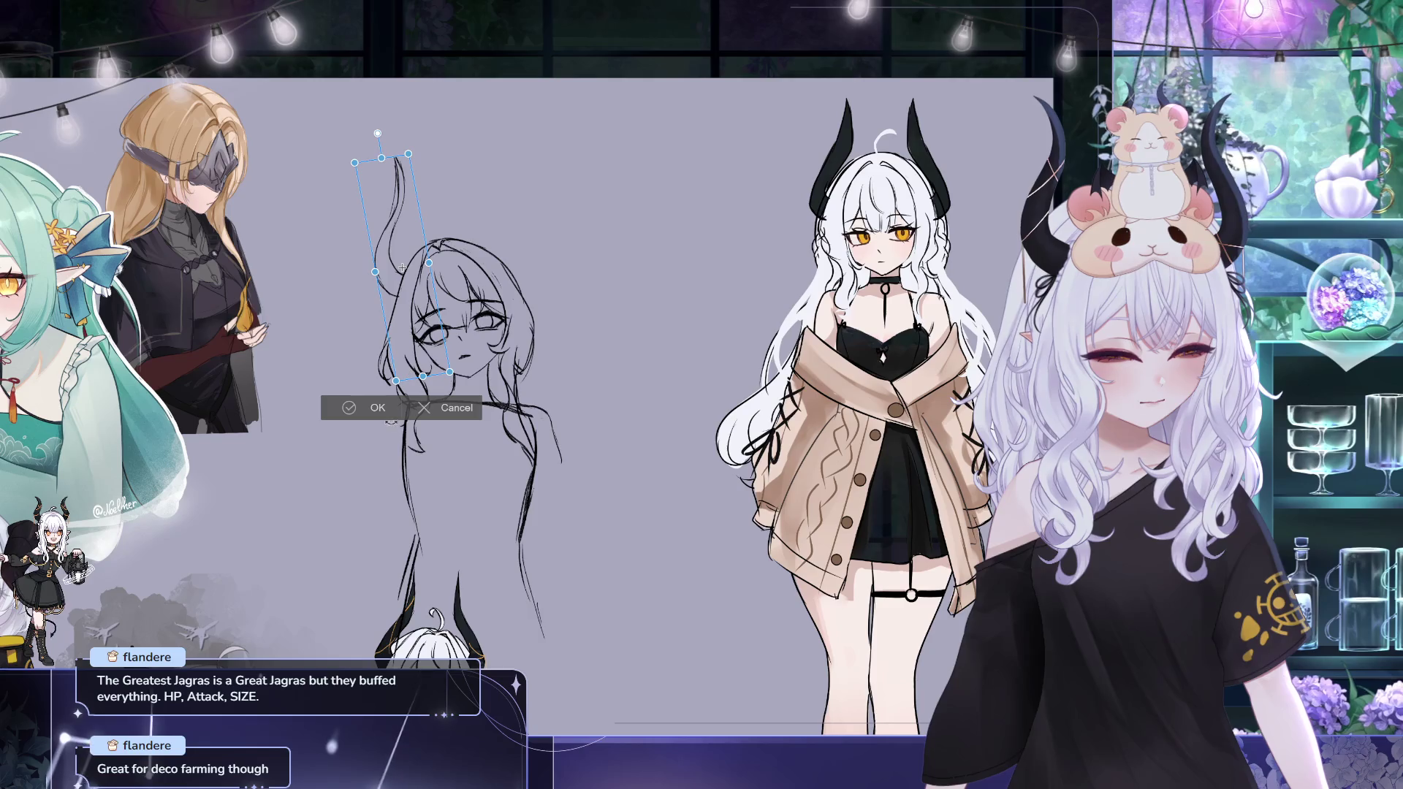
key(Return)
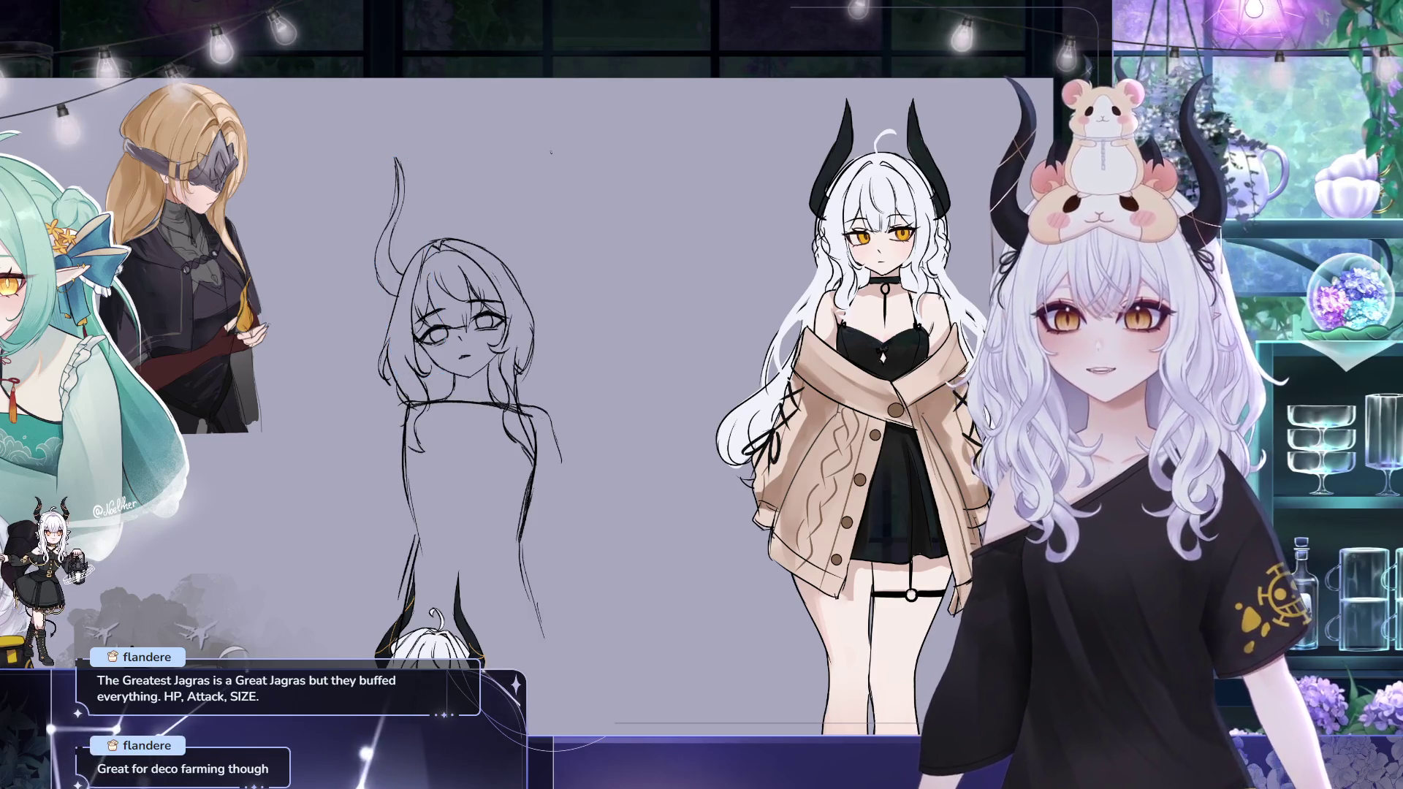
key(ctrl+t)
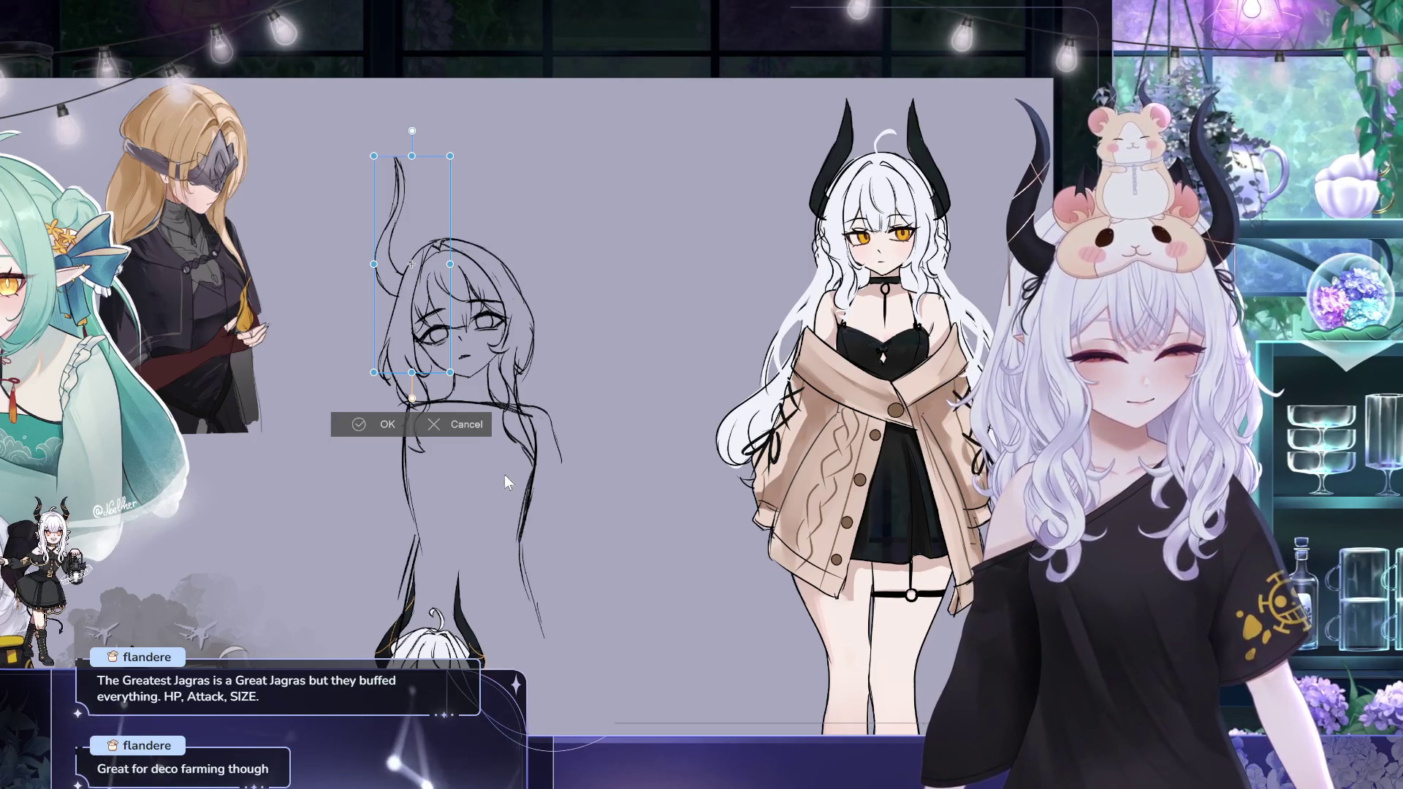
Move and tilt the horn copy onto the right side of the head and commit the transform
drag(410, 263, 502, 233)
drag(589, 210, 581, 192)
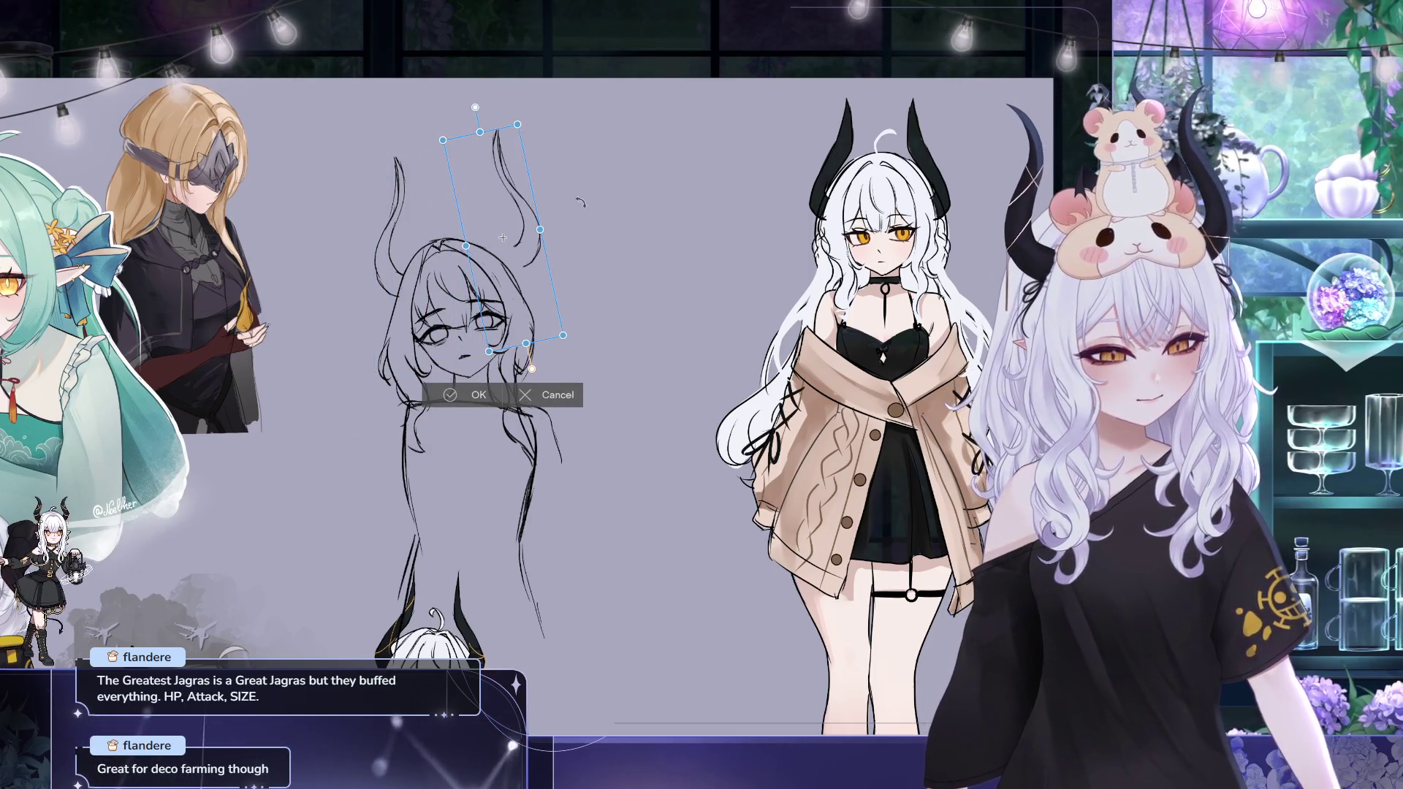
drag(556, 294, 549, 315)
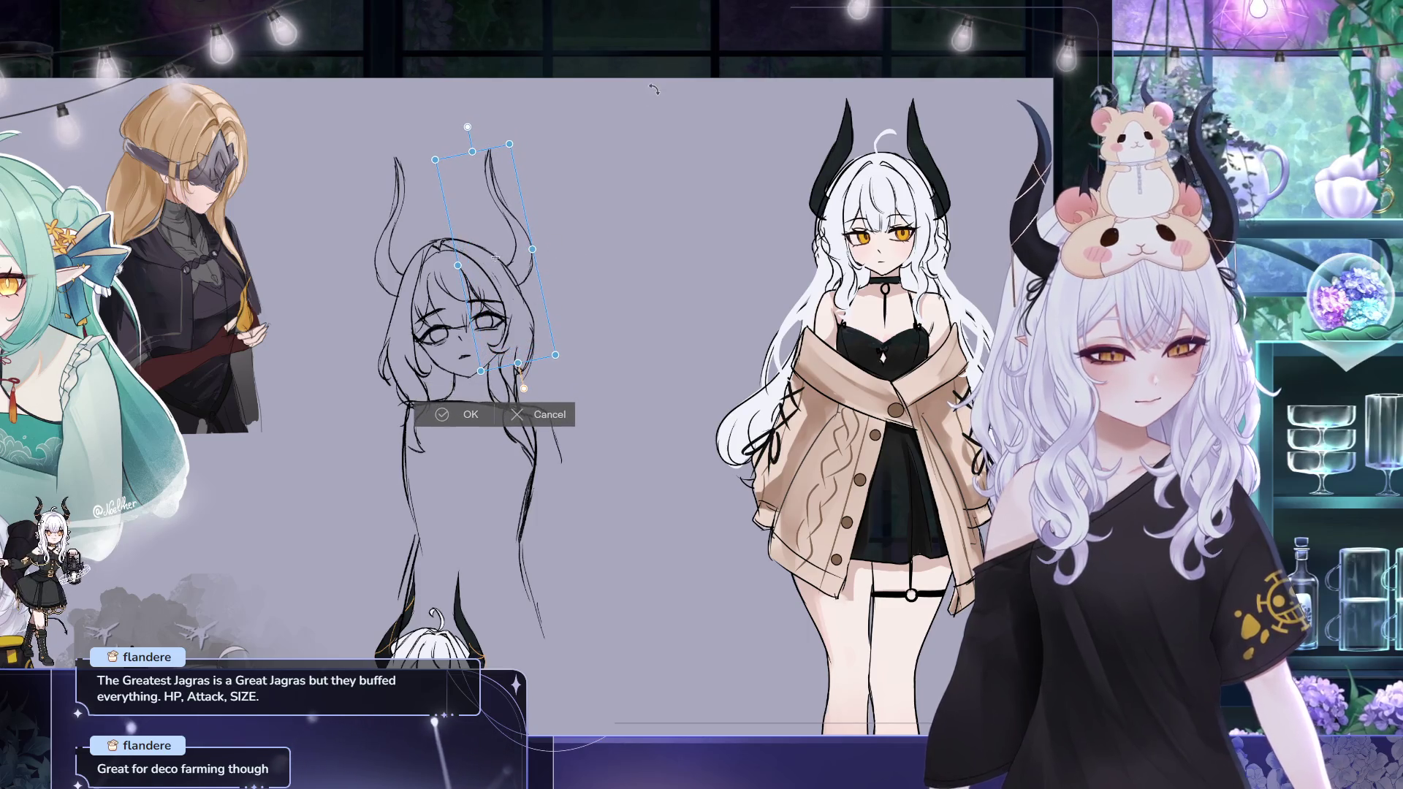
click(454, 424)
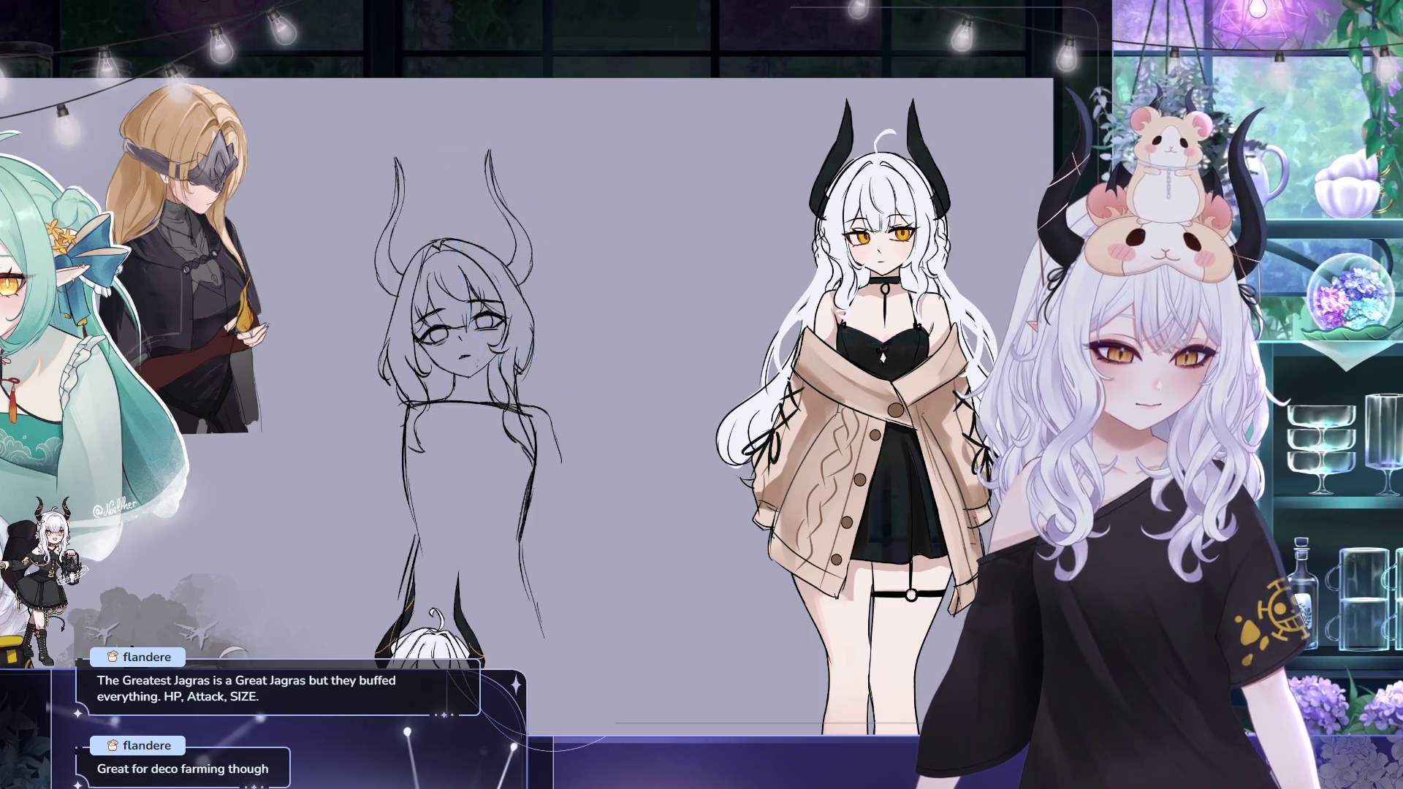
key(ctrl+t)
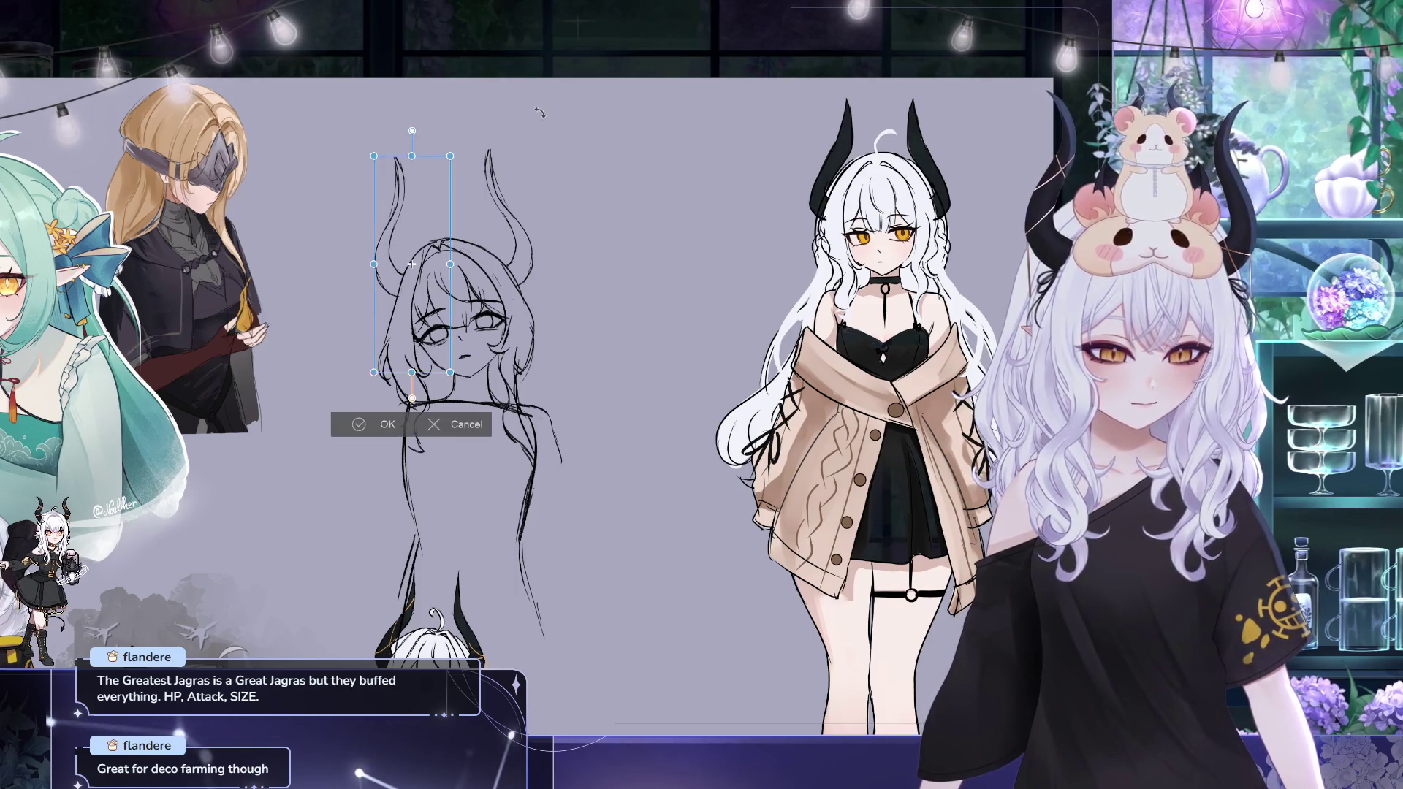
Nudge the left horn strand slightly lower and commit its new position
mouse_move(425, 369)
mouse_down()
mouse_move(437, 409)
mouse_move(461, 370)
mouse_up()
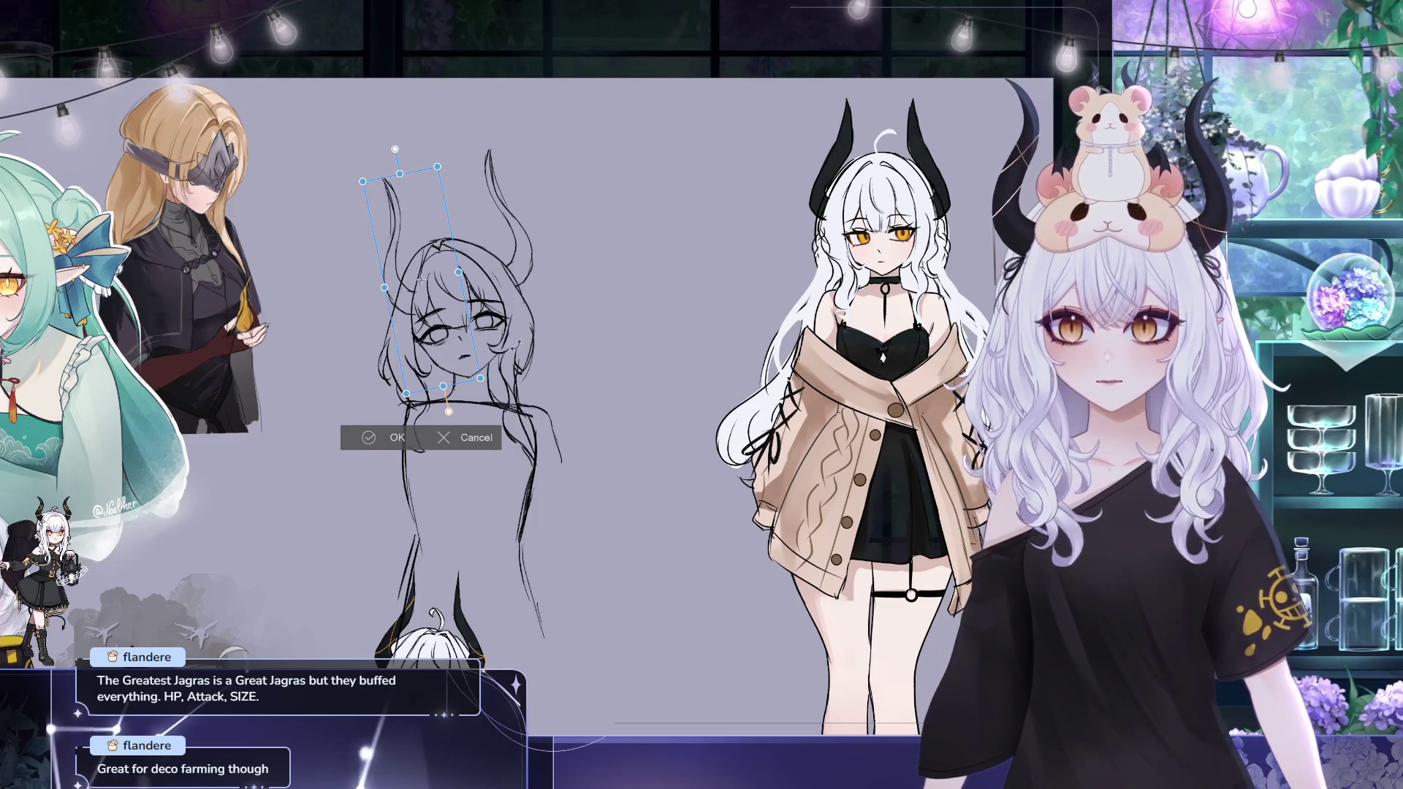
key(Return)
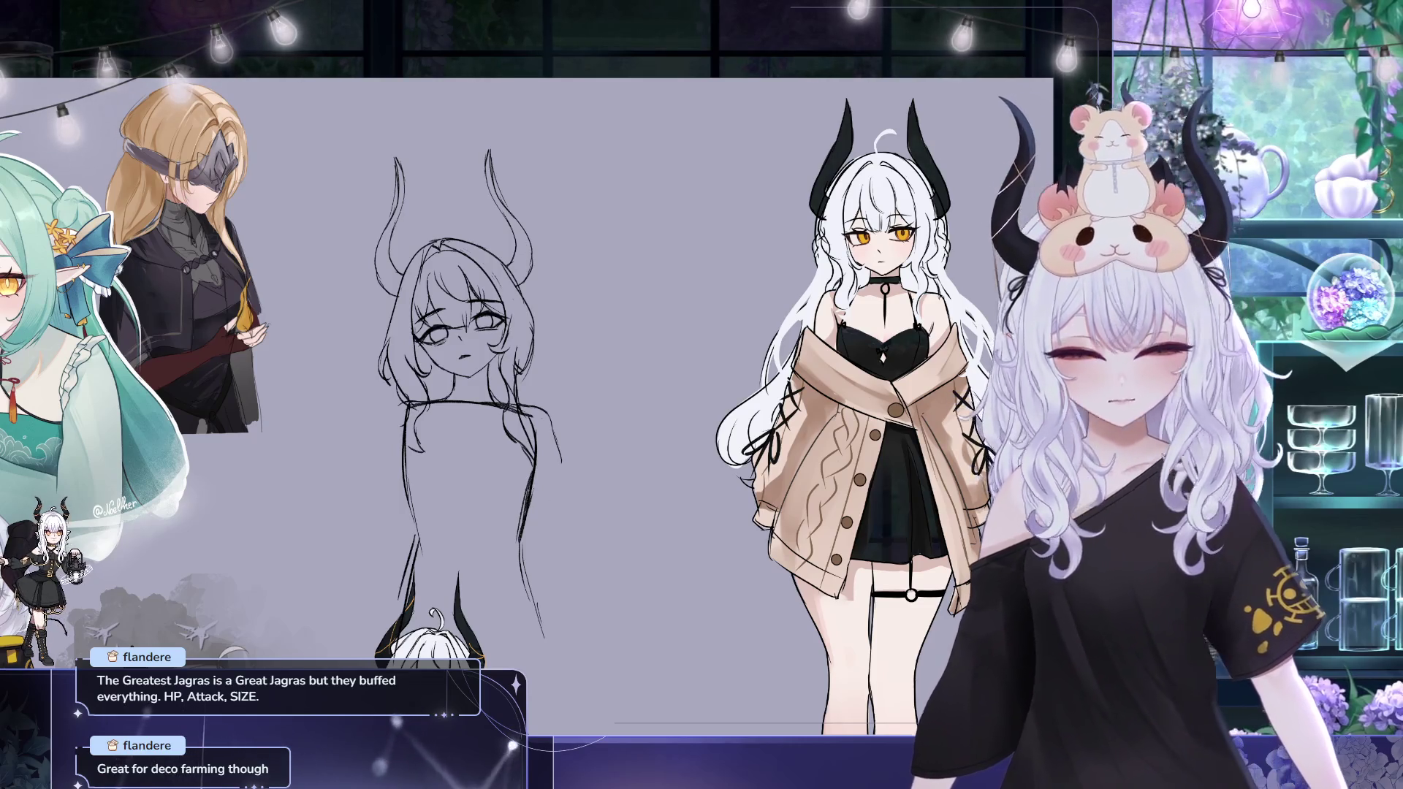
Move the horn strokes onto the head, shrink them slightly, tilt them clockwise, and commit
key(ctrl+t)
mouse_move(184, 363)
mouse_down()
mouse_move(537, 302)
mouse_move(583, 106)
mouse_up()
mouse_move(533, 226)
mouse_down()
mouse_move(503, 244)
mouse_move(442, 232)
mouse_up()
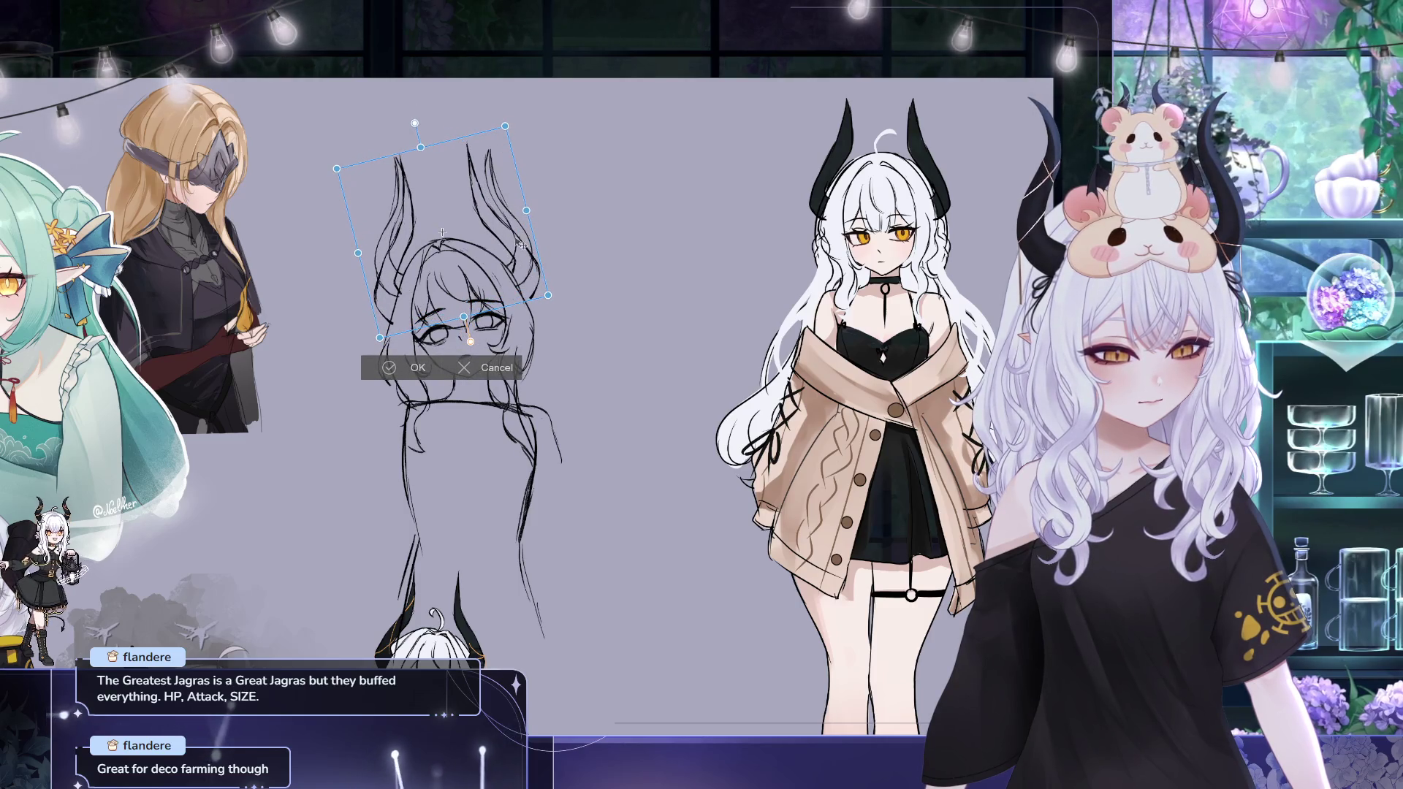
mouse_move(551, 291)
mouse_down()
mouse_move(530, 293)
mouse_move(538, 236)
mouse_move(527, 283)
mouse_up()
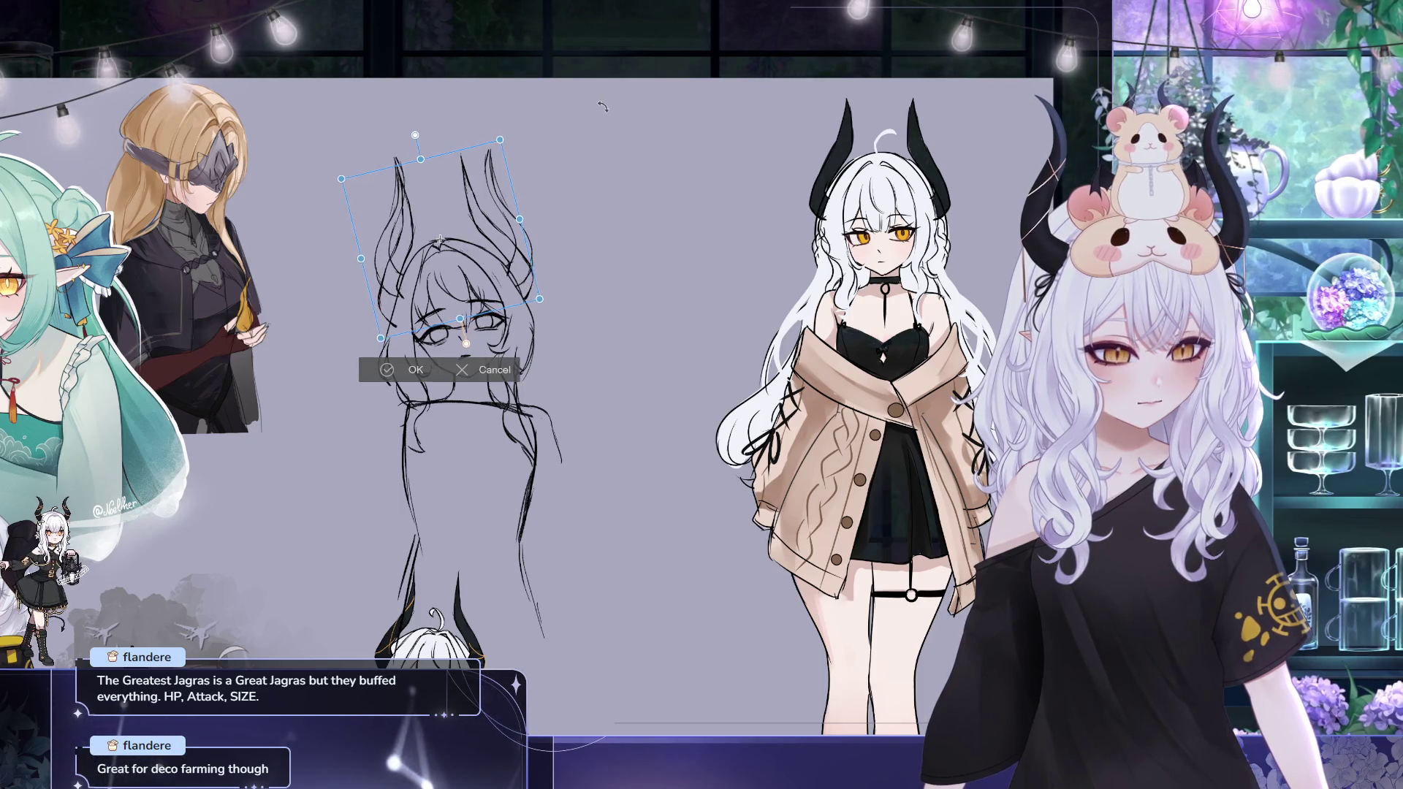
drag(602, 105, 605, 110)
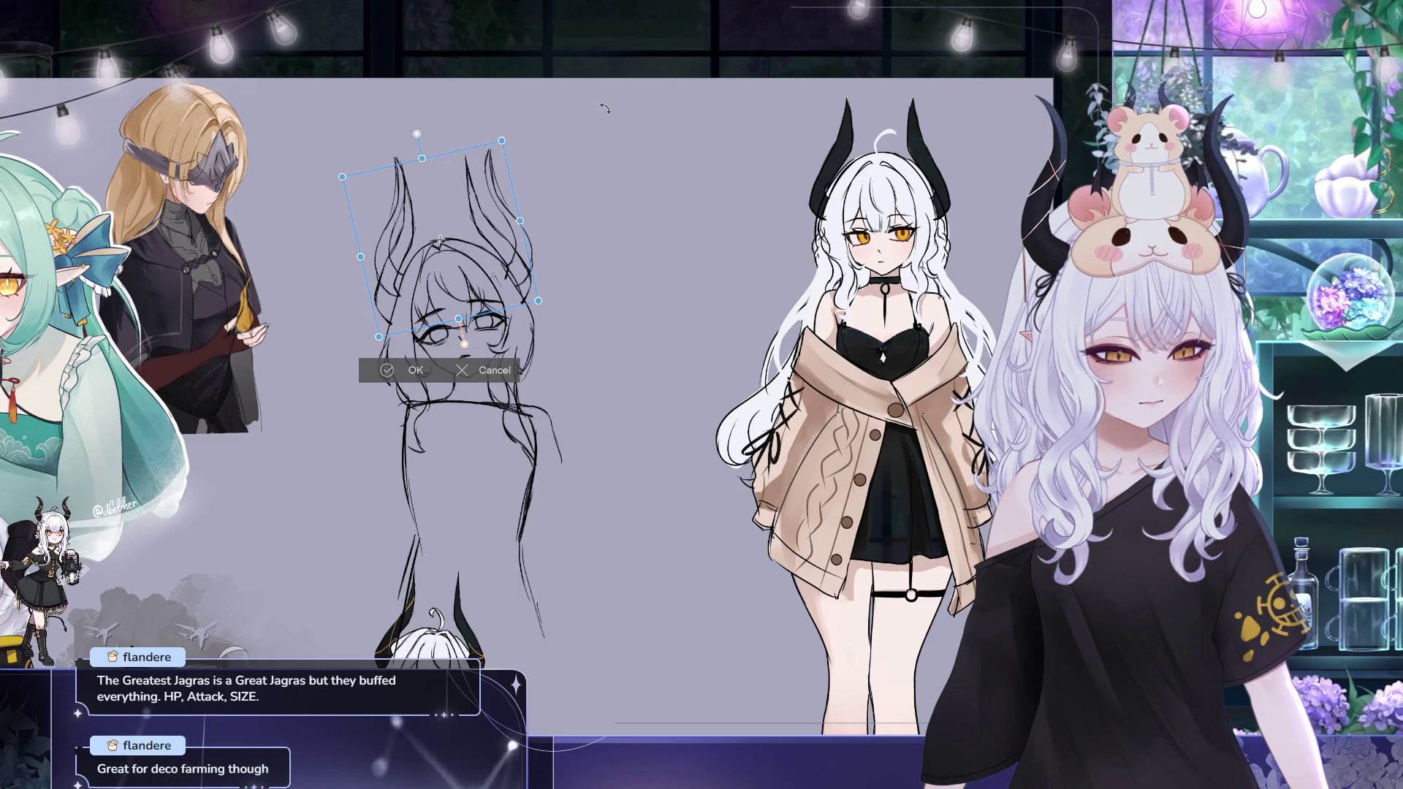
key(Return)
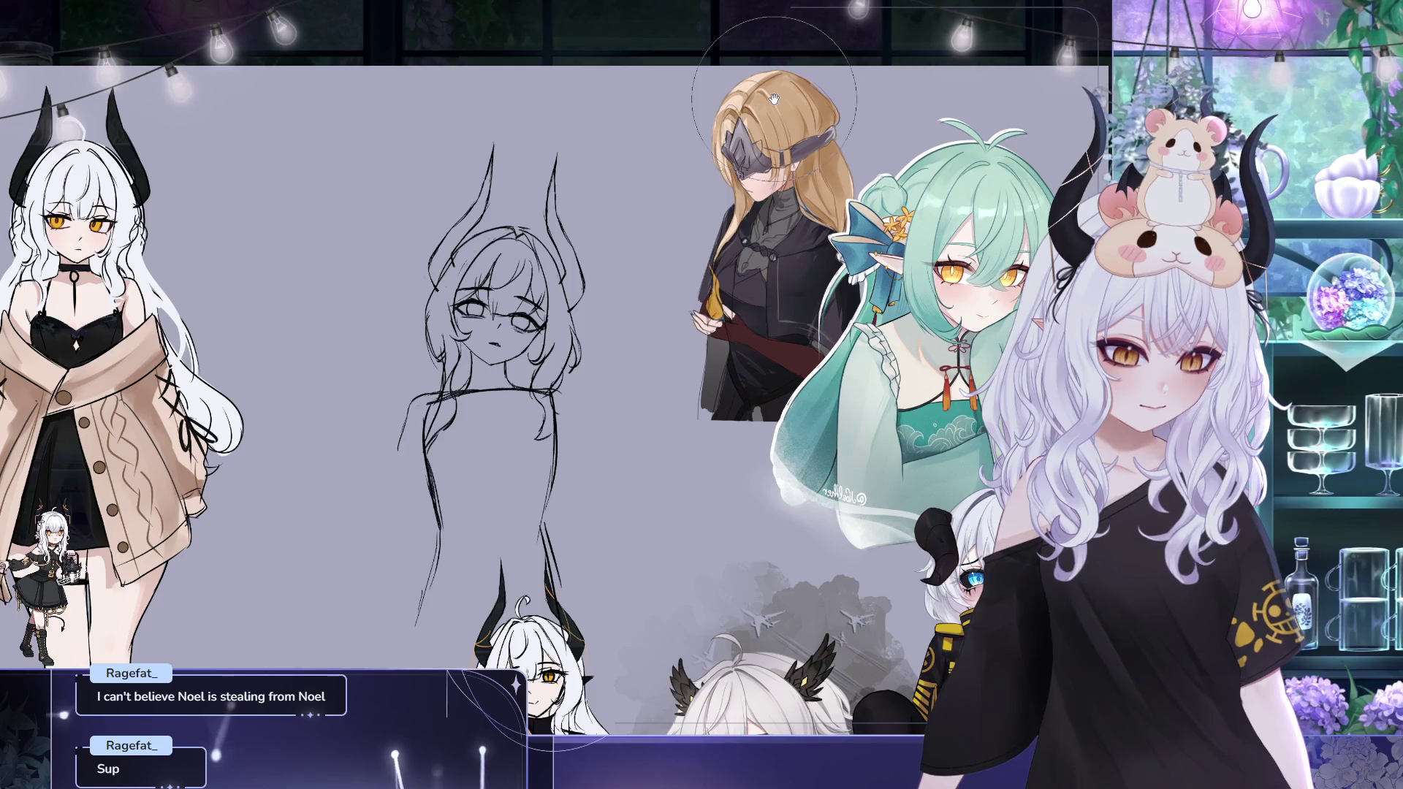
scroll(658, 274, down, 2)
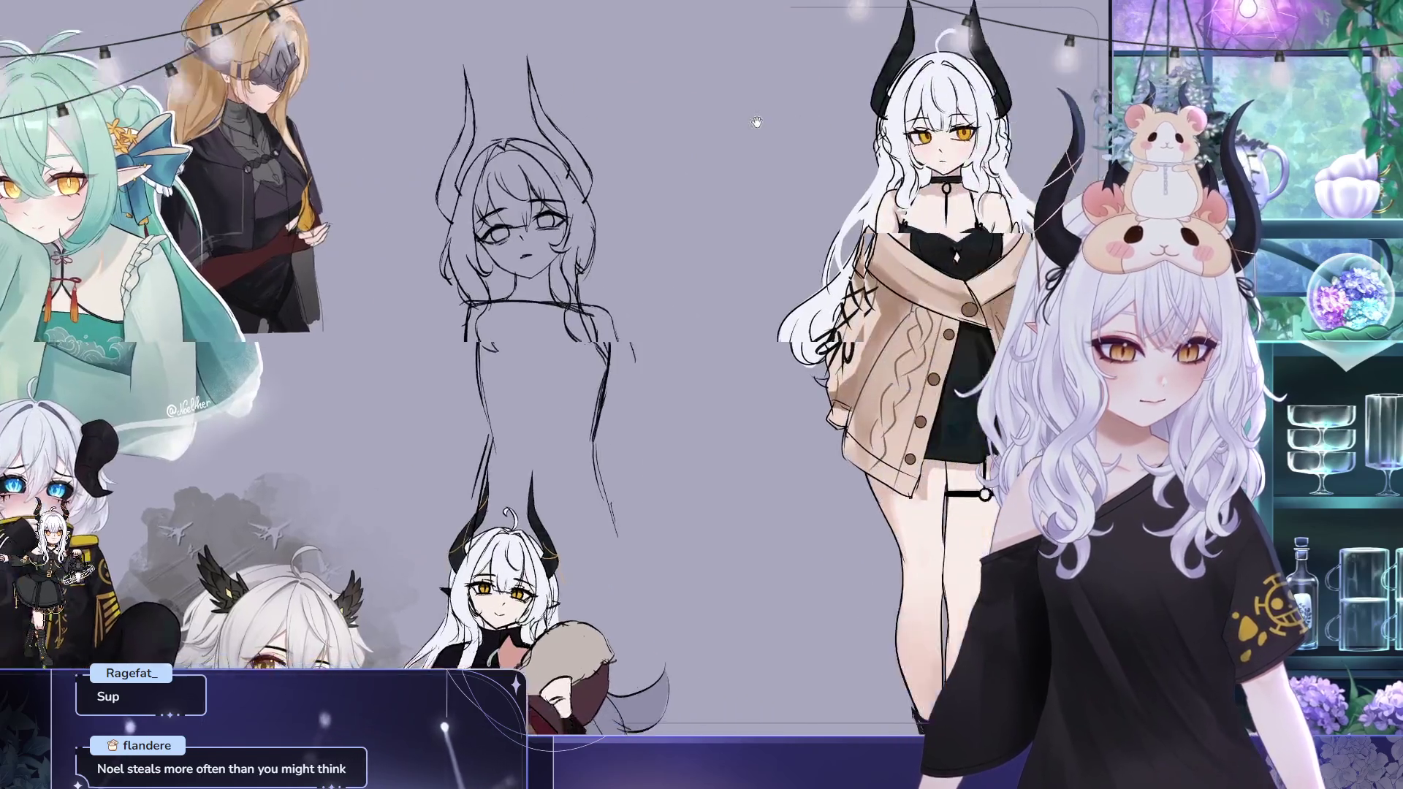
Pan the canvas to frame the sketch larger beside the full-body reference figure
mouse_move(767, 181)
mouse_down()
mouse_move(677, 203)
mouse_move(736, 183)
mouse_up()
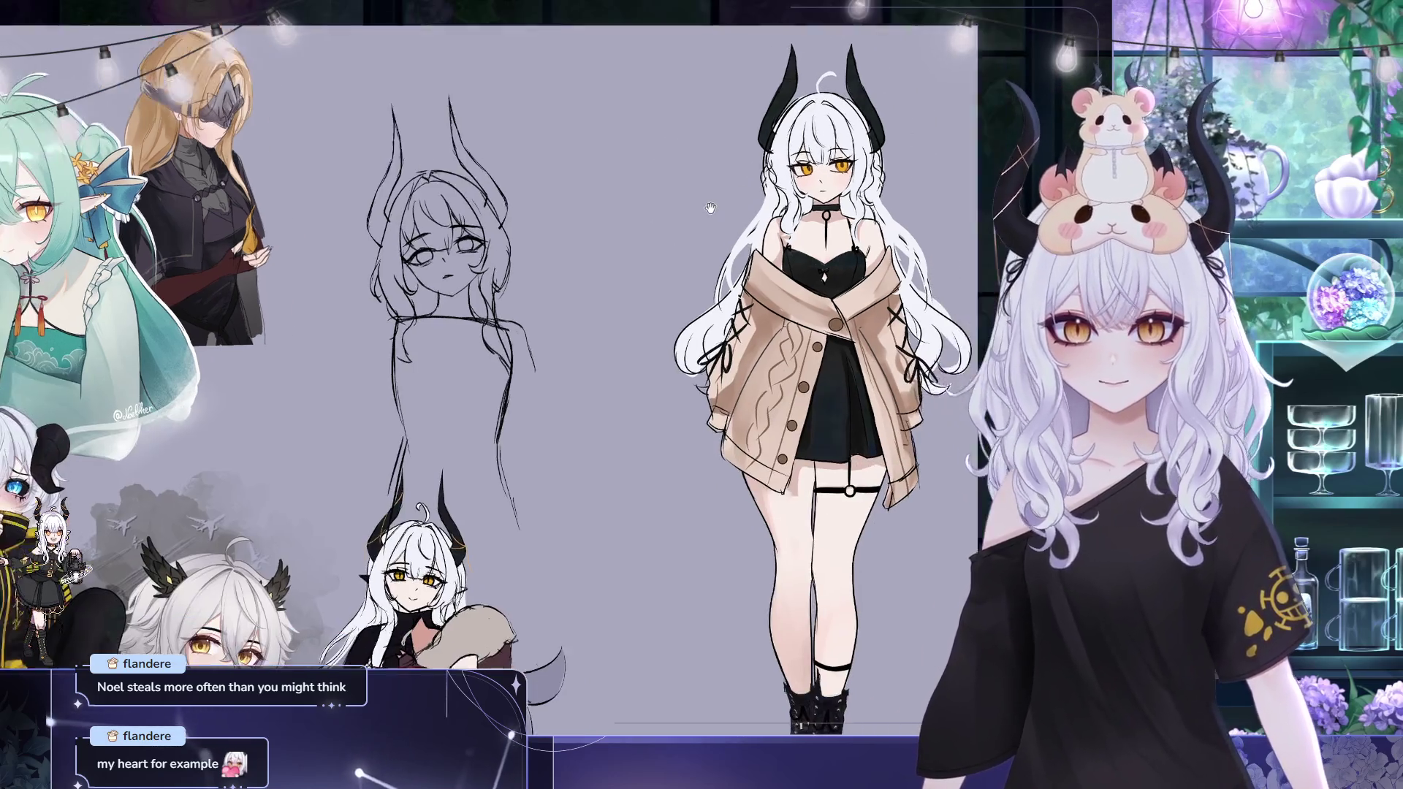
drag(554, 208, 454, 220)
scroll(455, 221, up, 1)
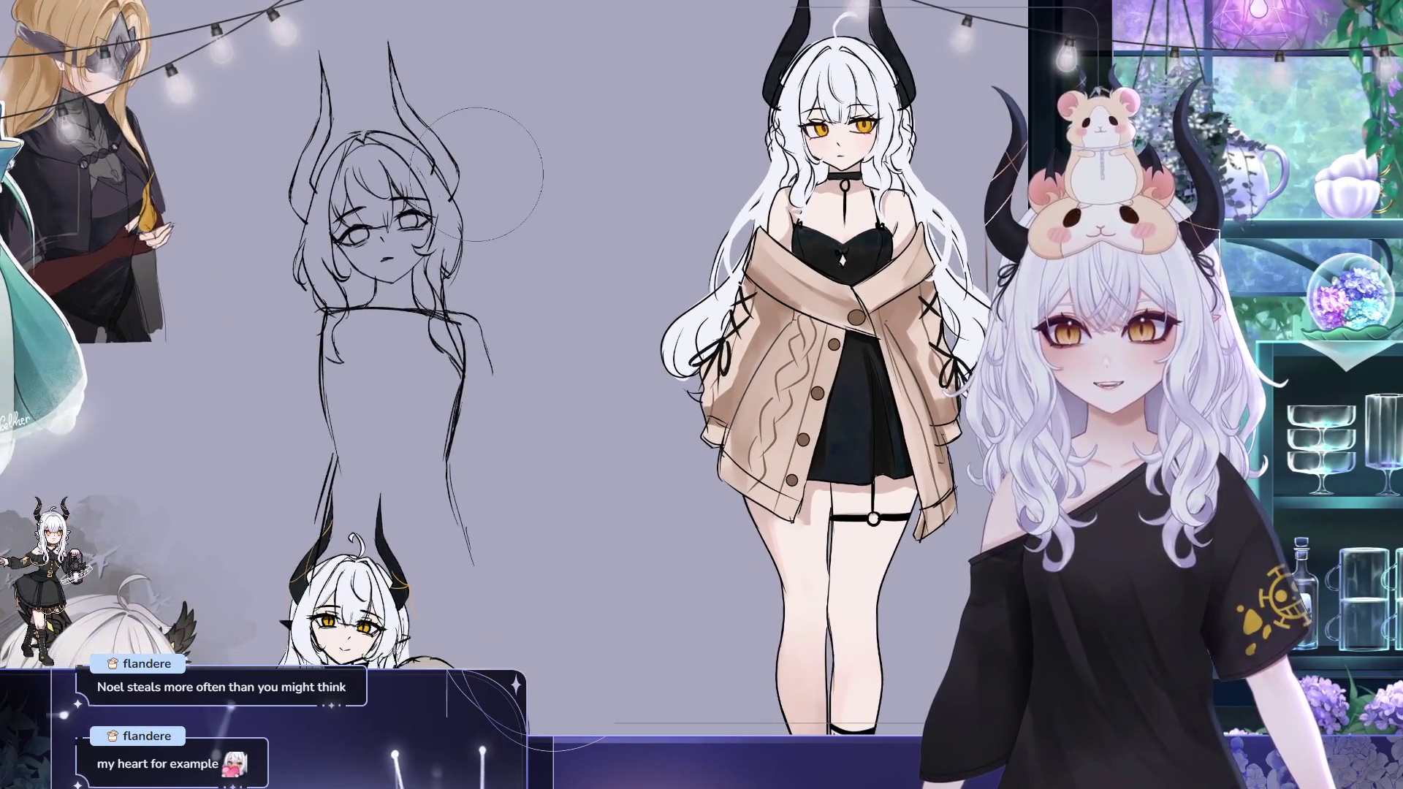
scroll(464, 154, up, 2)
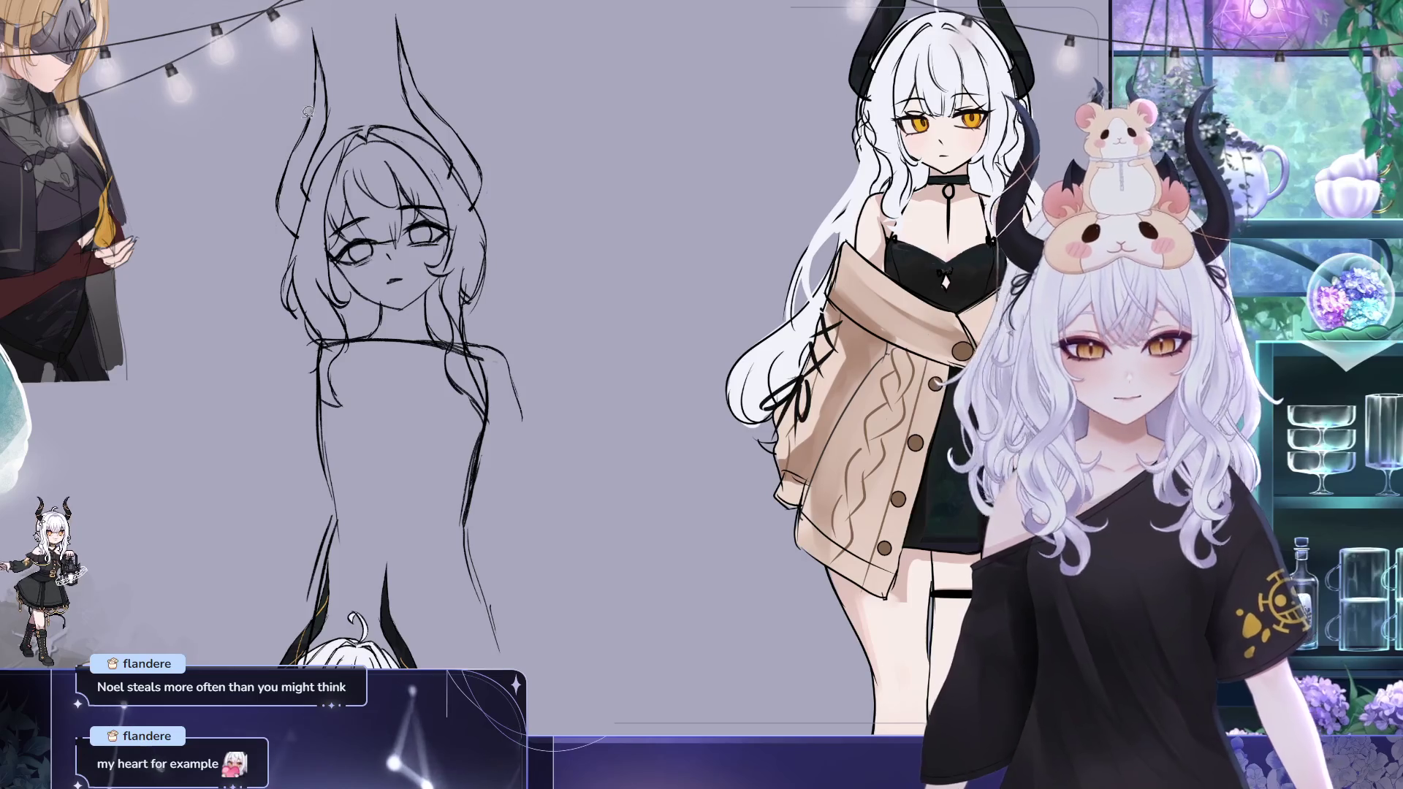
Delete the faint arc stroke, draw arm lines down both sides of the body, and mark the navel
key(ctrl+t)
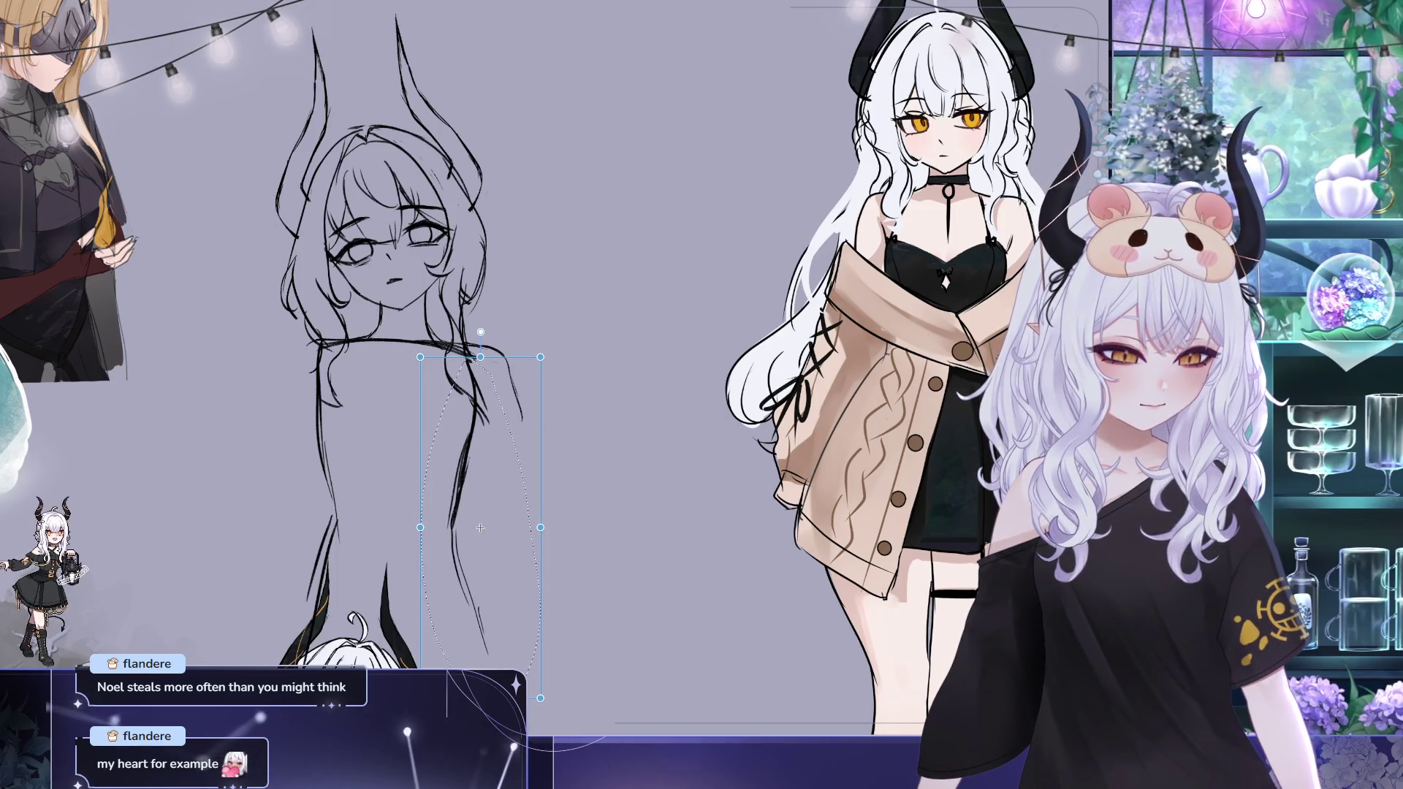
key(Delete)
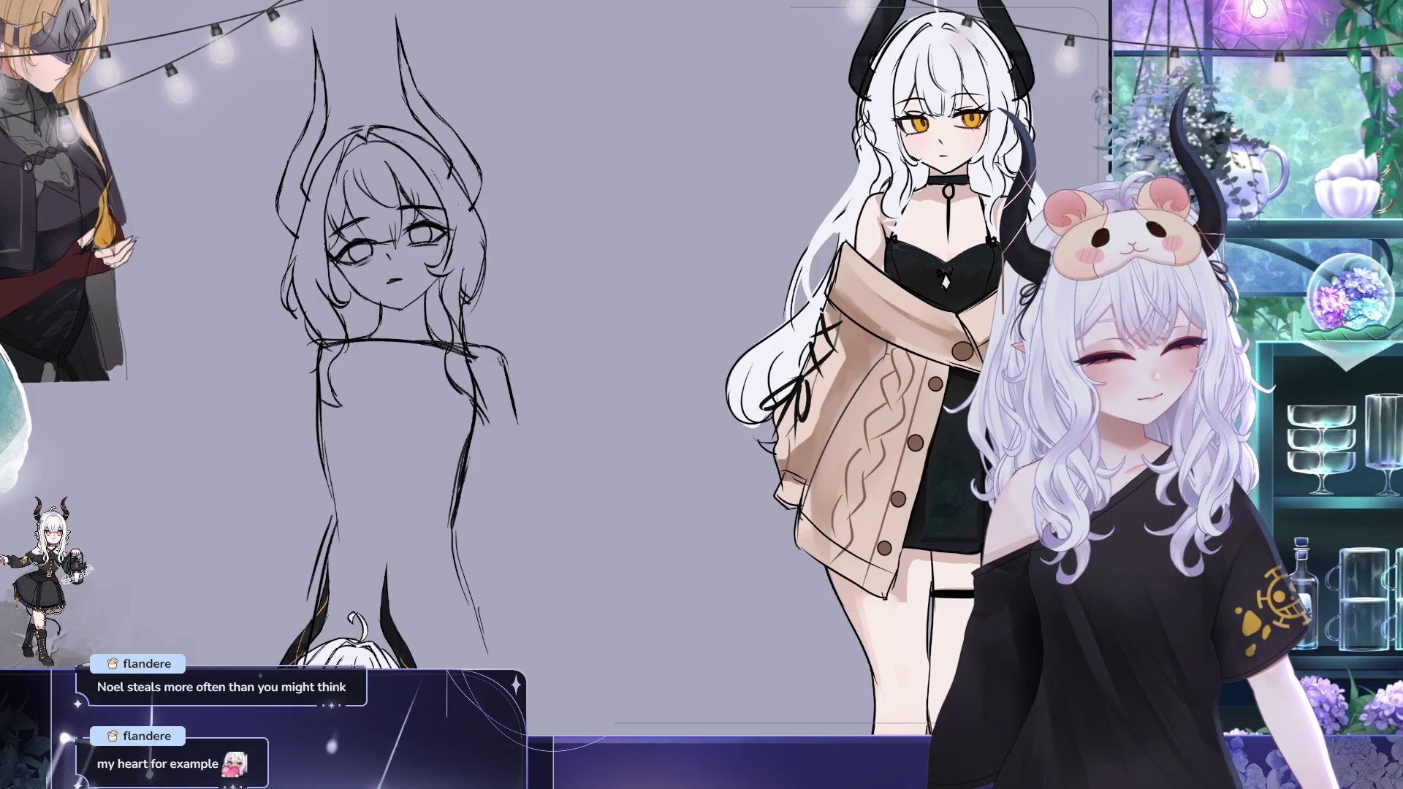
drag(316, 347, 281, 414)
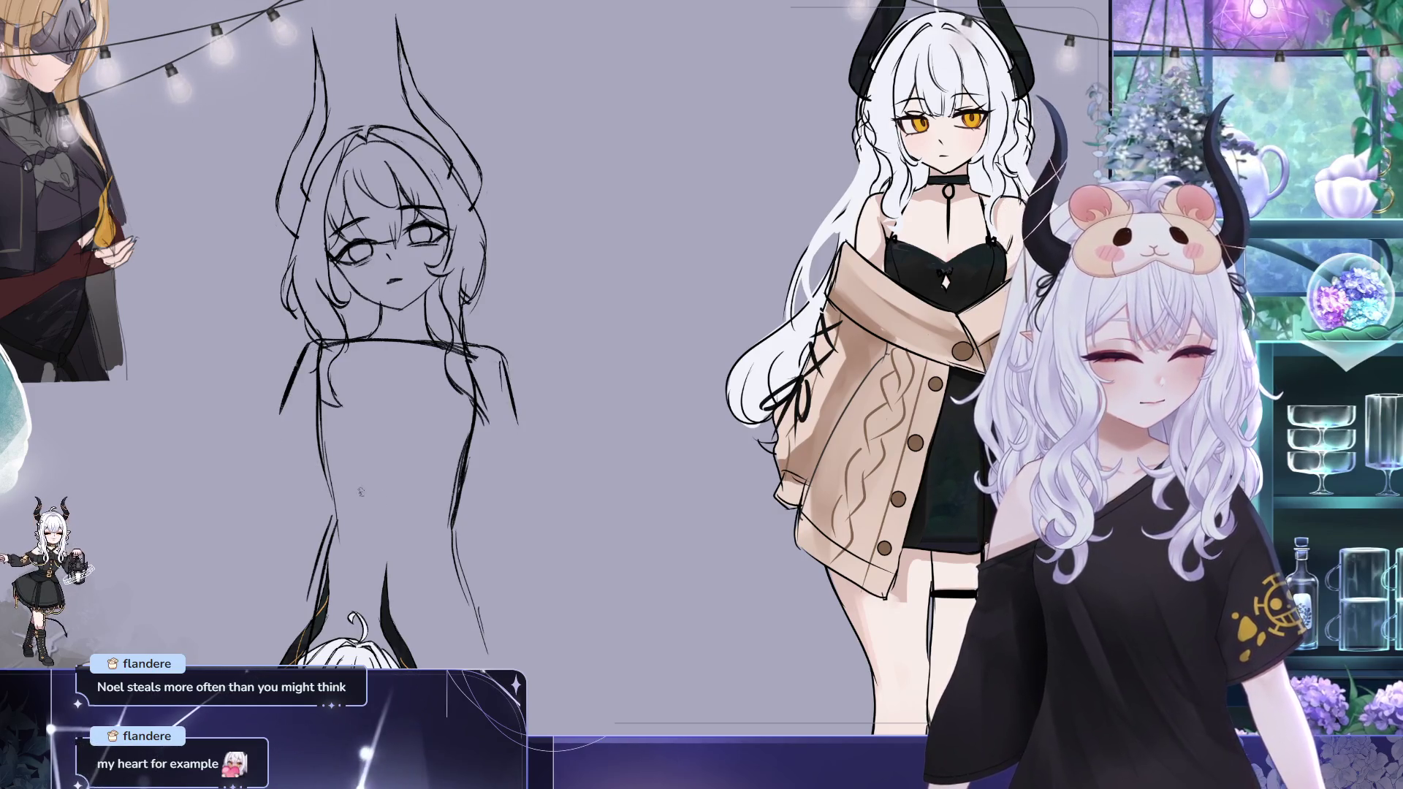
drag(506, 408, 553, 526)
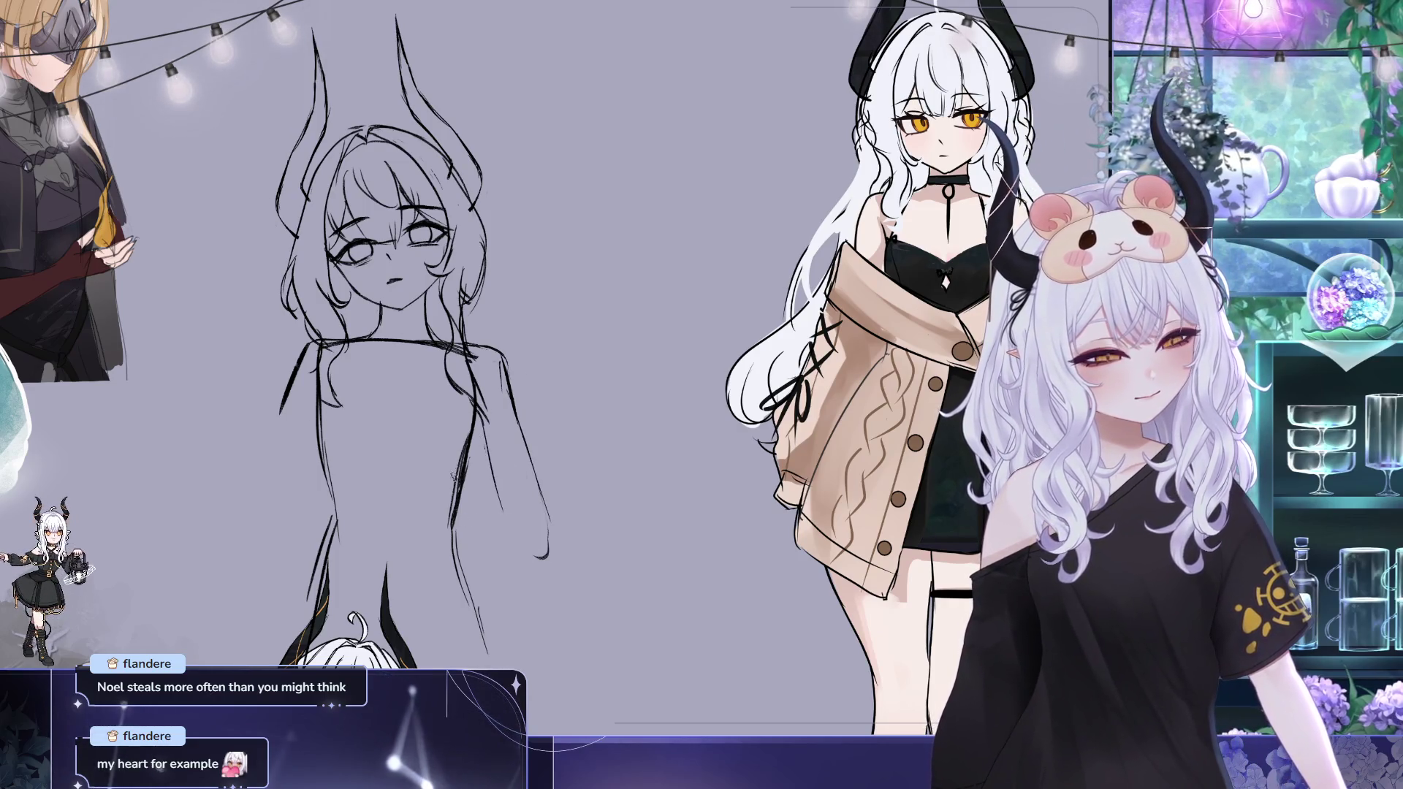
drag(386, 521, 388, 527)
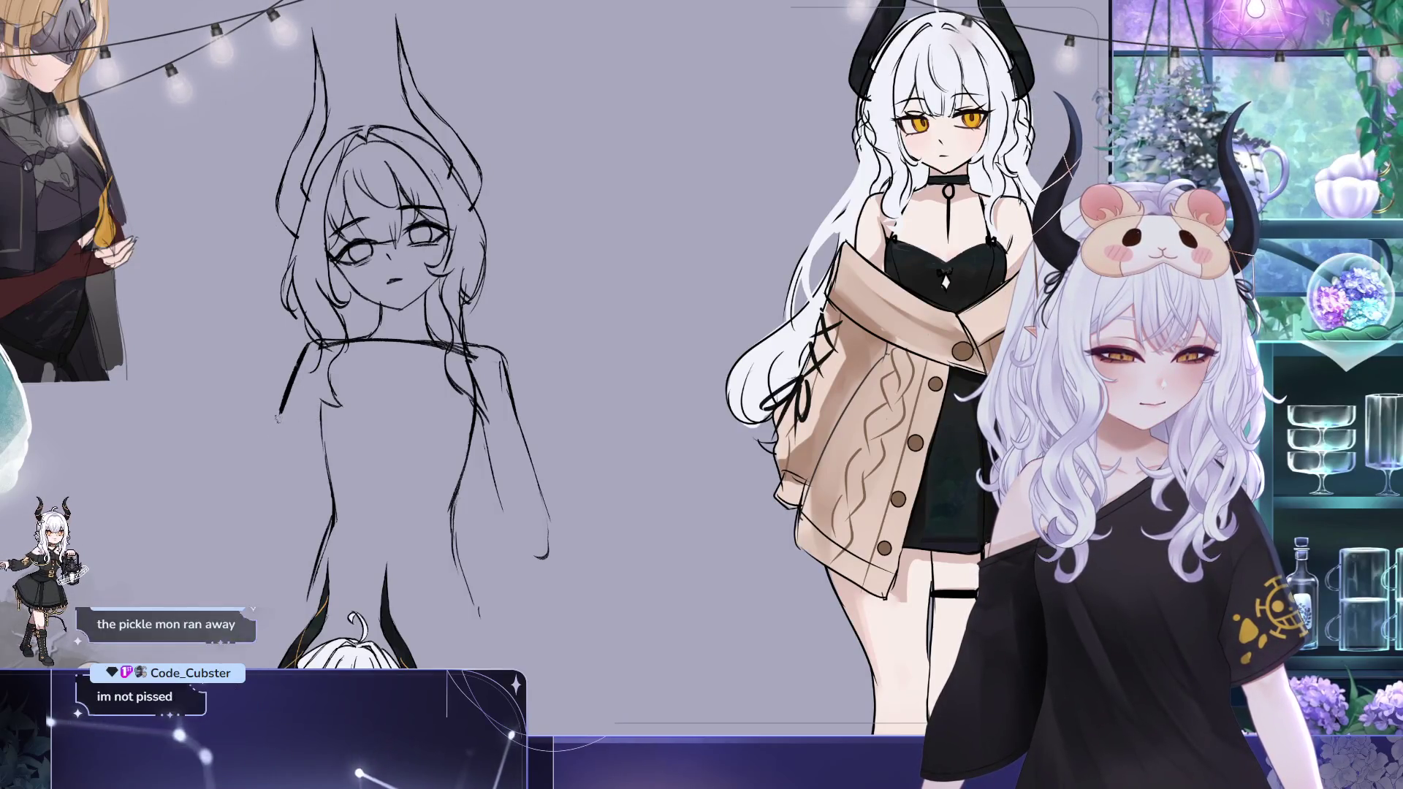
Sketch the left sleeve and the right arm with a closed hand, undoing a stray torso stroke
drag(318, 349, 241, 523)
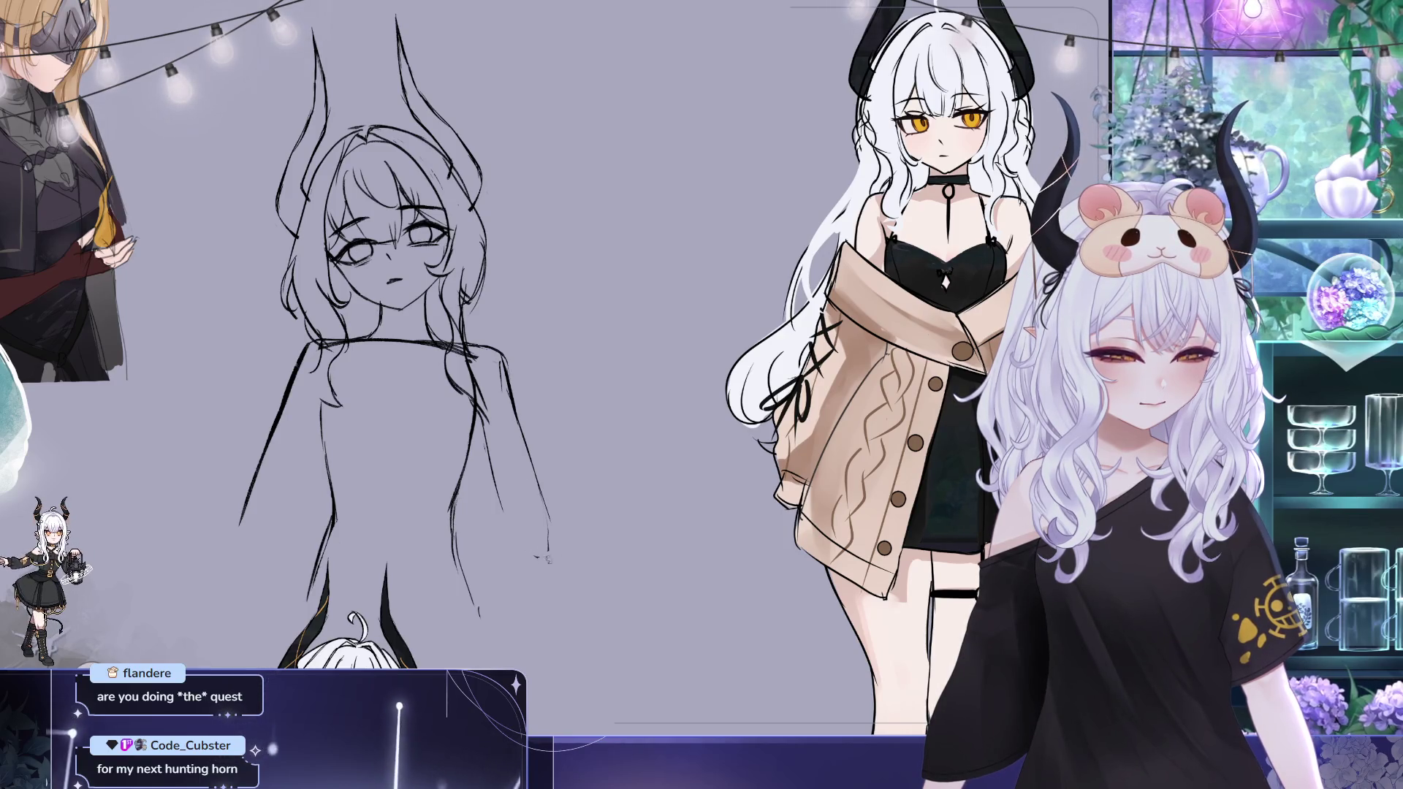
mouse_move(548, 535)
mouse_down()
mouse_move(535, 551)
mouse_move(560, 543)
mouse_up()
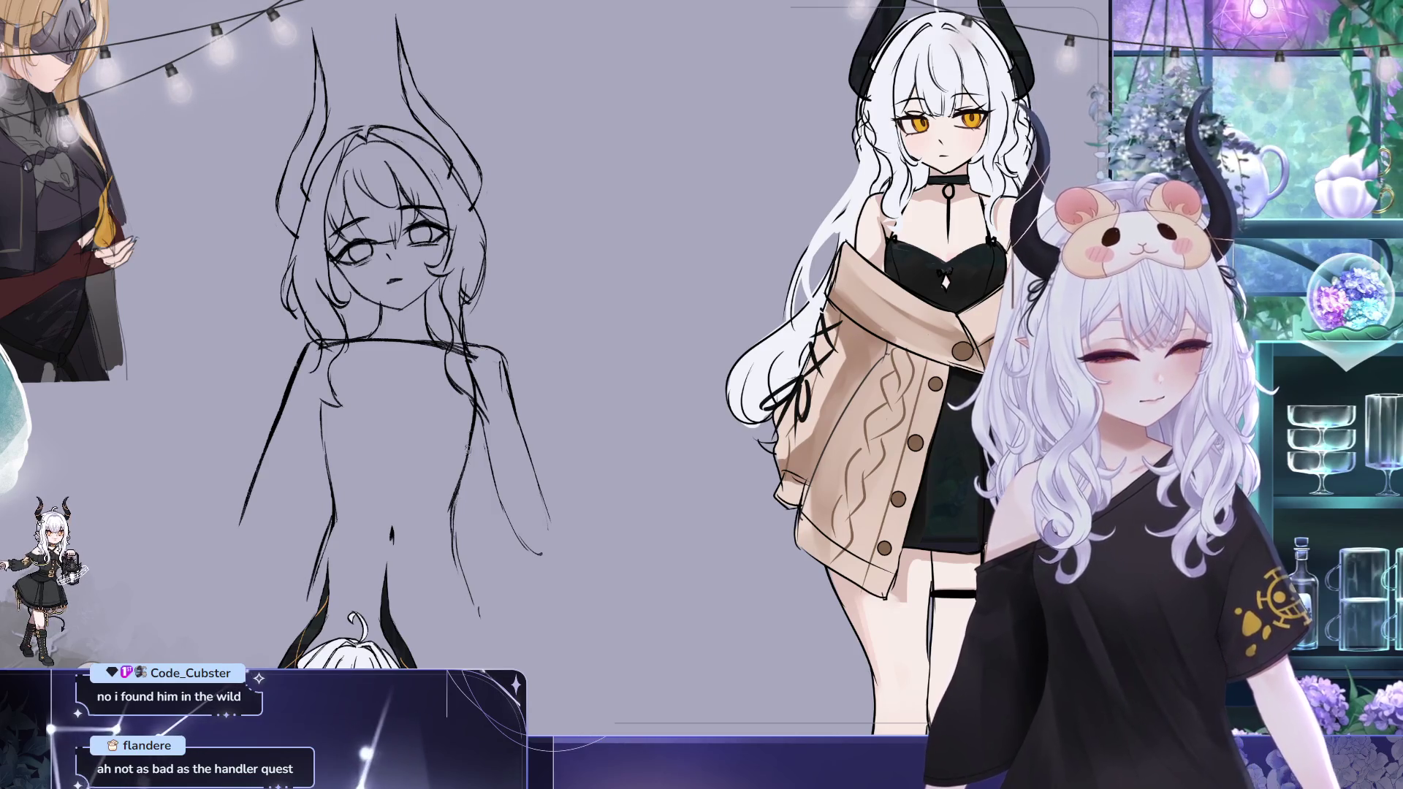
drag(434, 437, 471, 473)
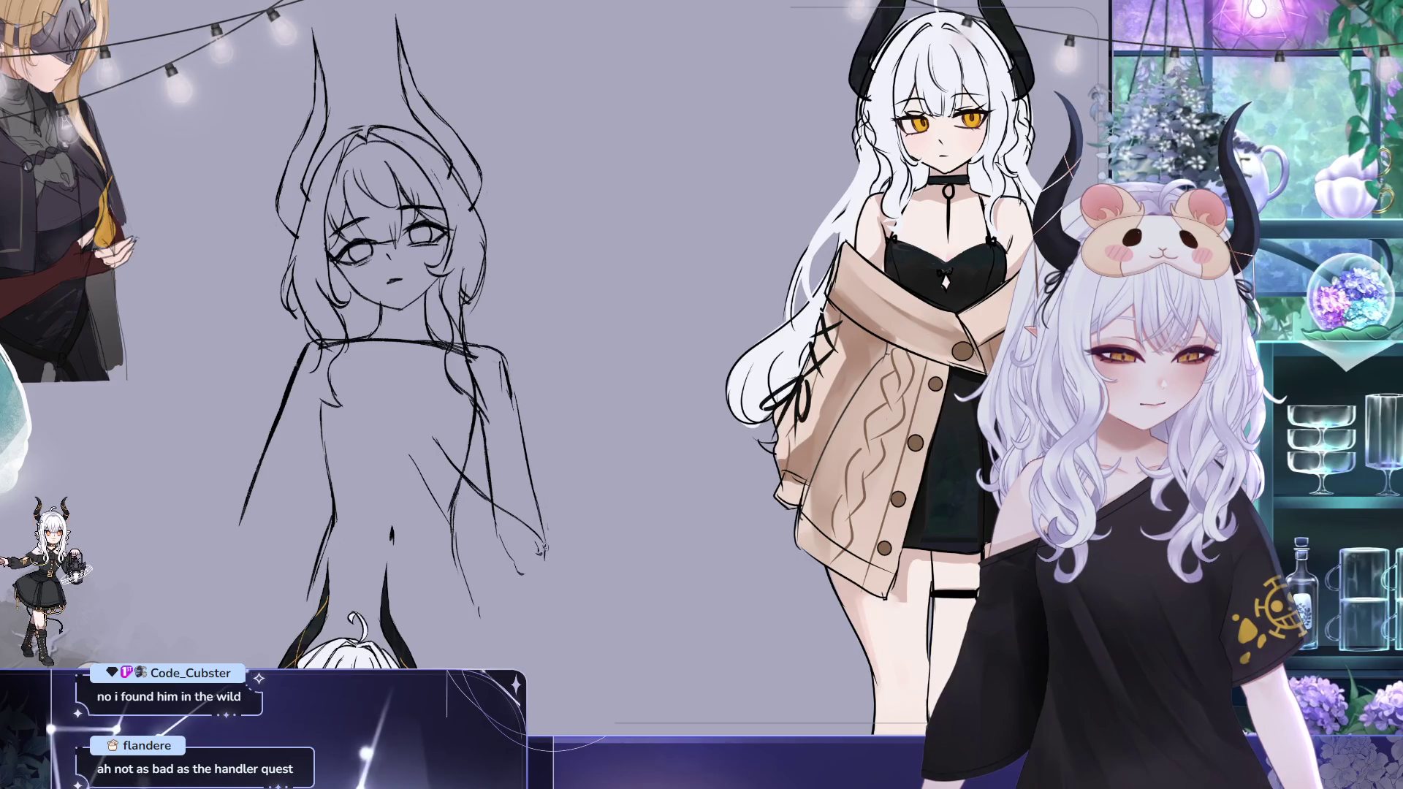
mouse_move(545, 554)
mouse_down()
mouse_move(510, 572)
mouse_move(419, 466)
mouse_up()
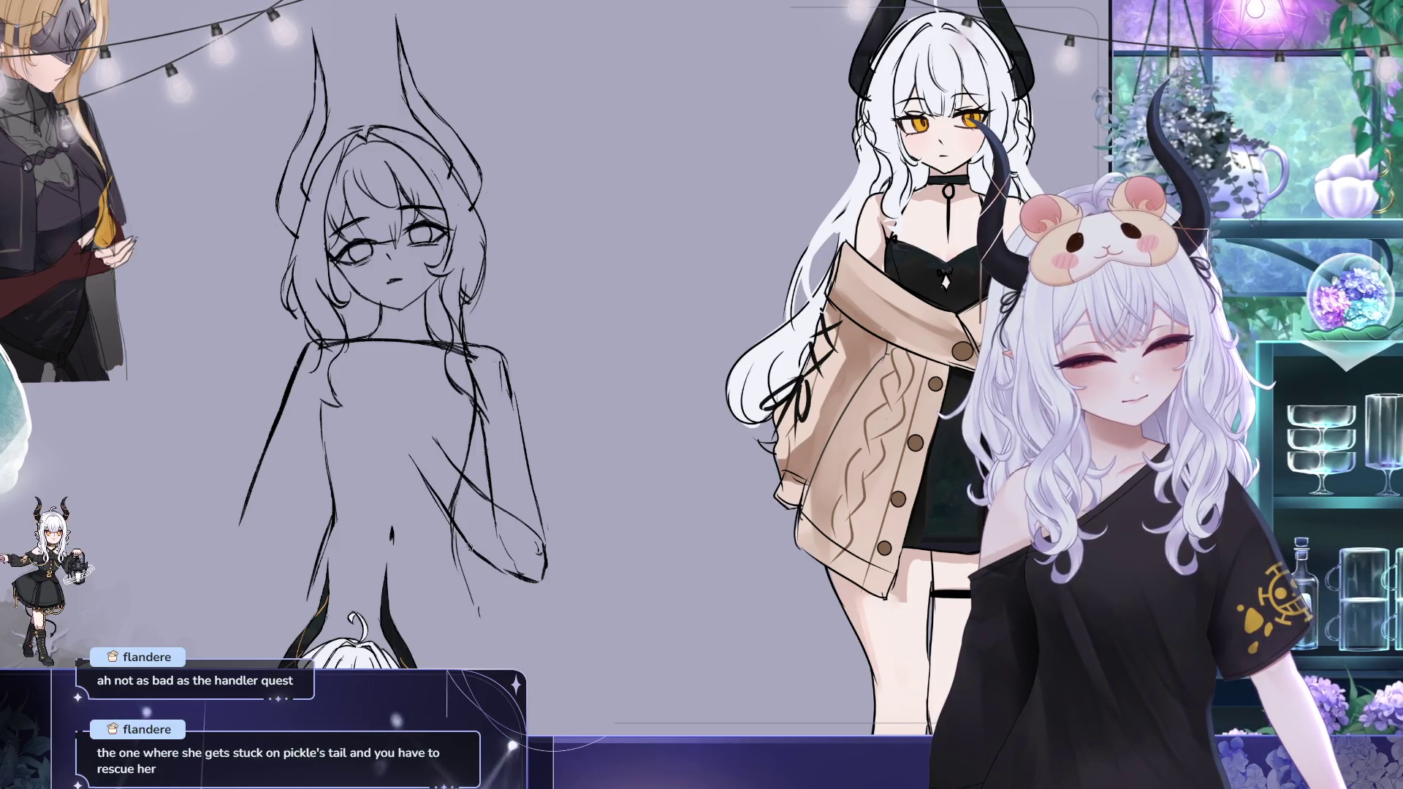
key(ctrl+z)
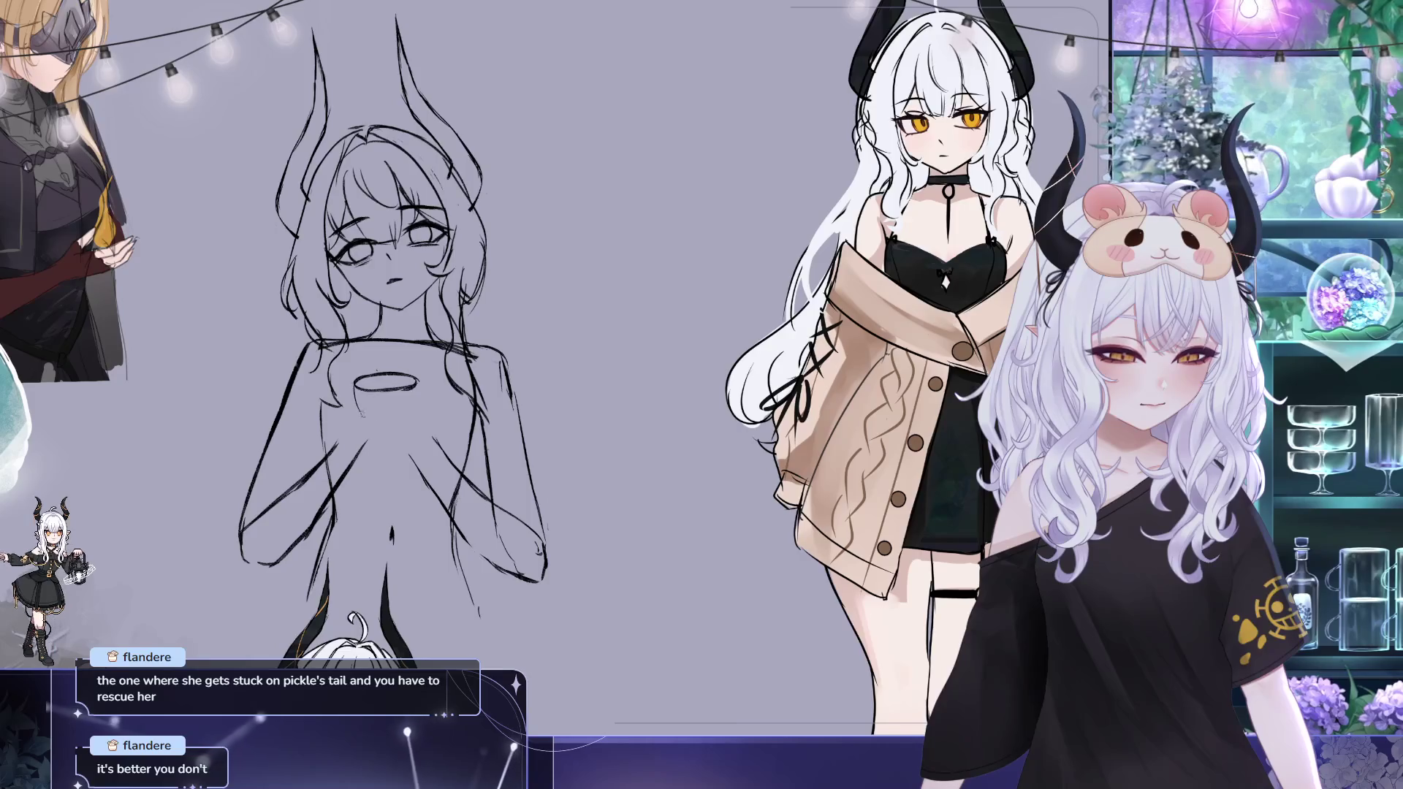
Draw the cup's sides and bottom below the rim, then nudge it down-right and commit
mouse_move(356, 385)
mouse_down()
mouse_move(364, 416)
mouse_move(409, 421)
mouse_up()
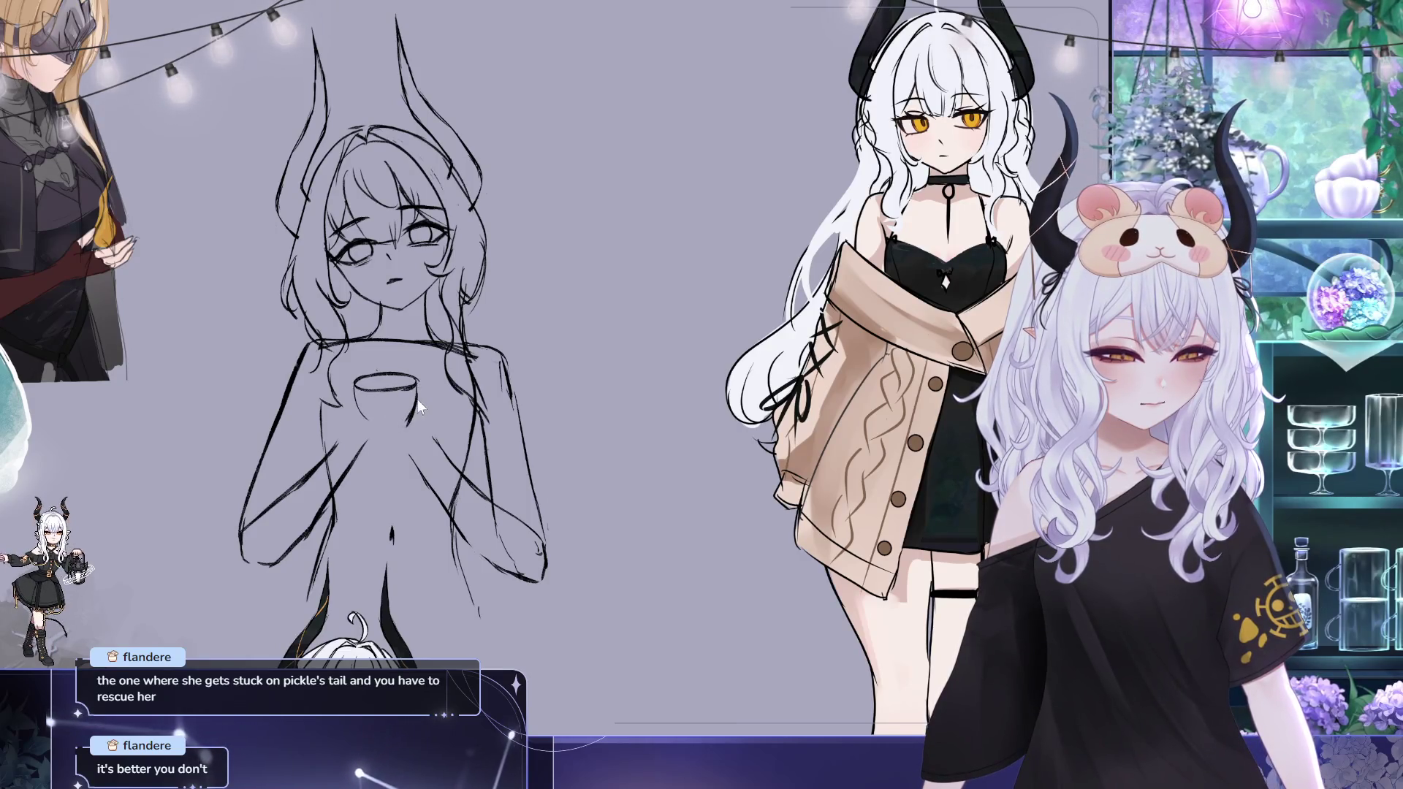
drag(386, 426, 366, 421)
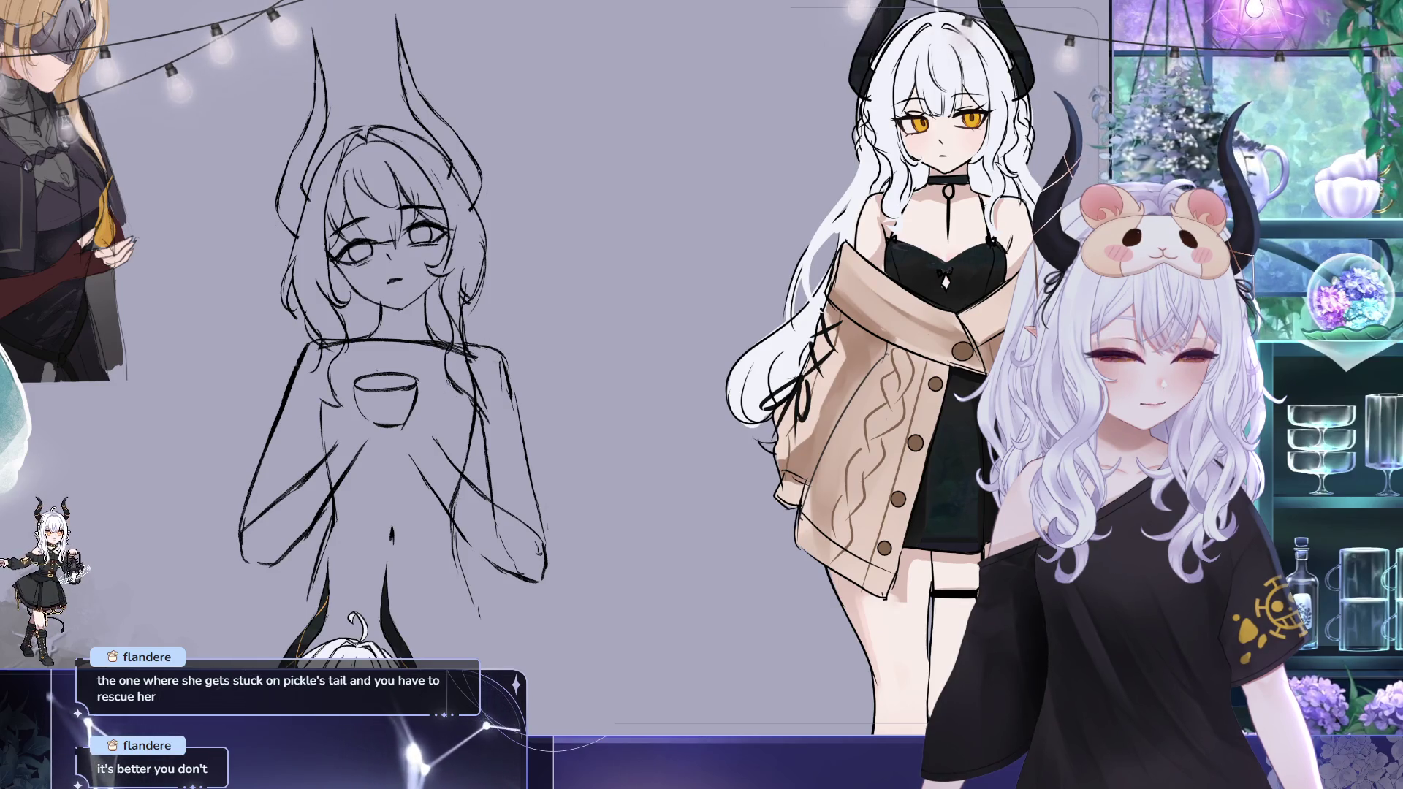
key(ctrl+t)
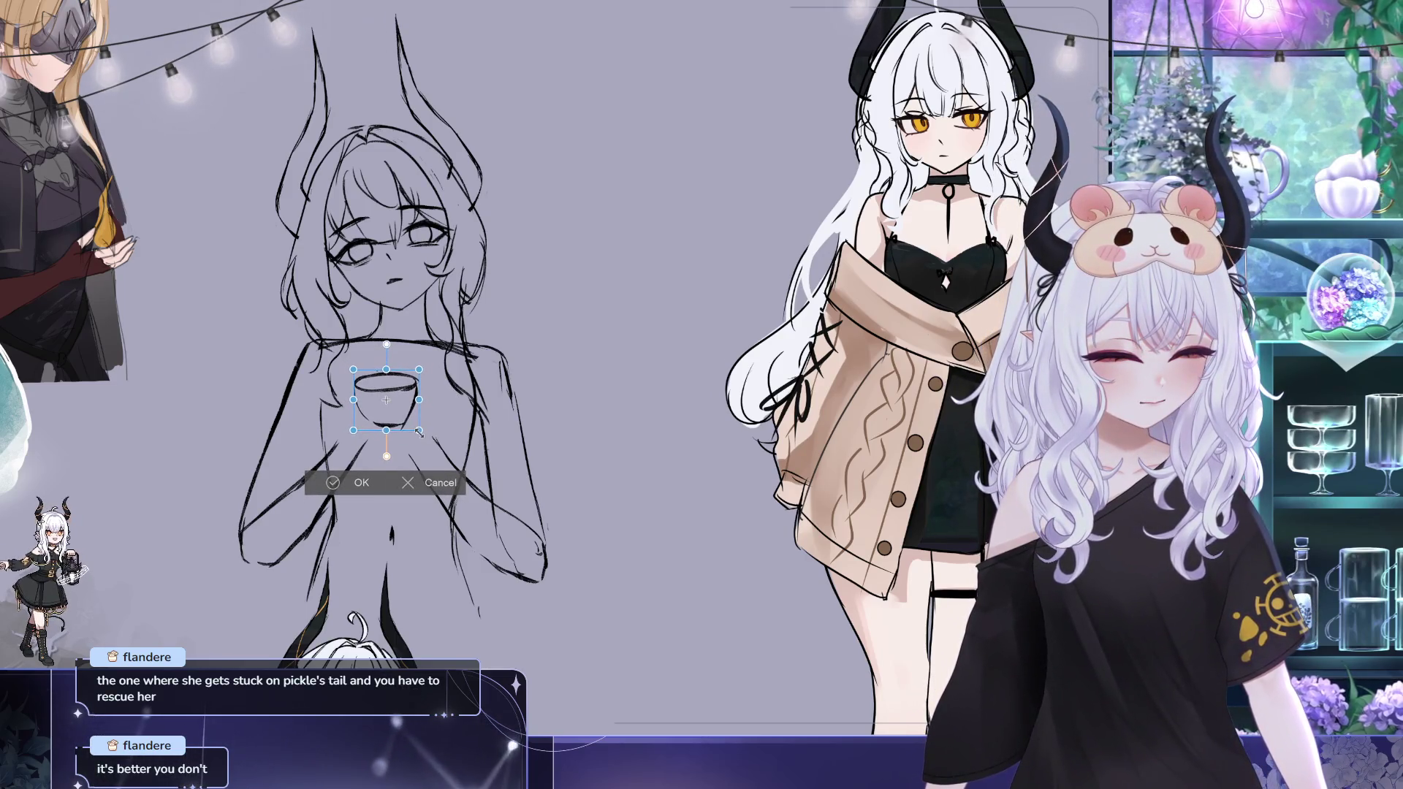
drag(385, 400, 389, 401)
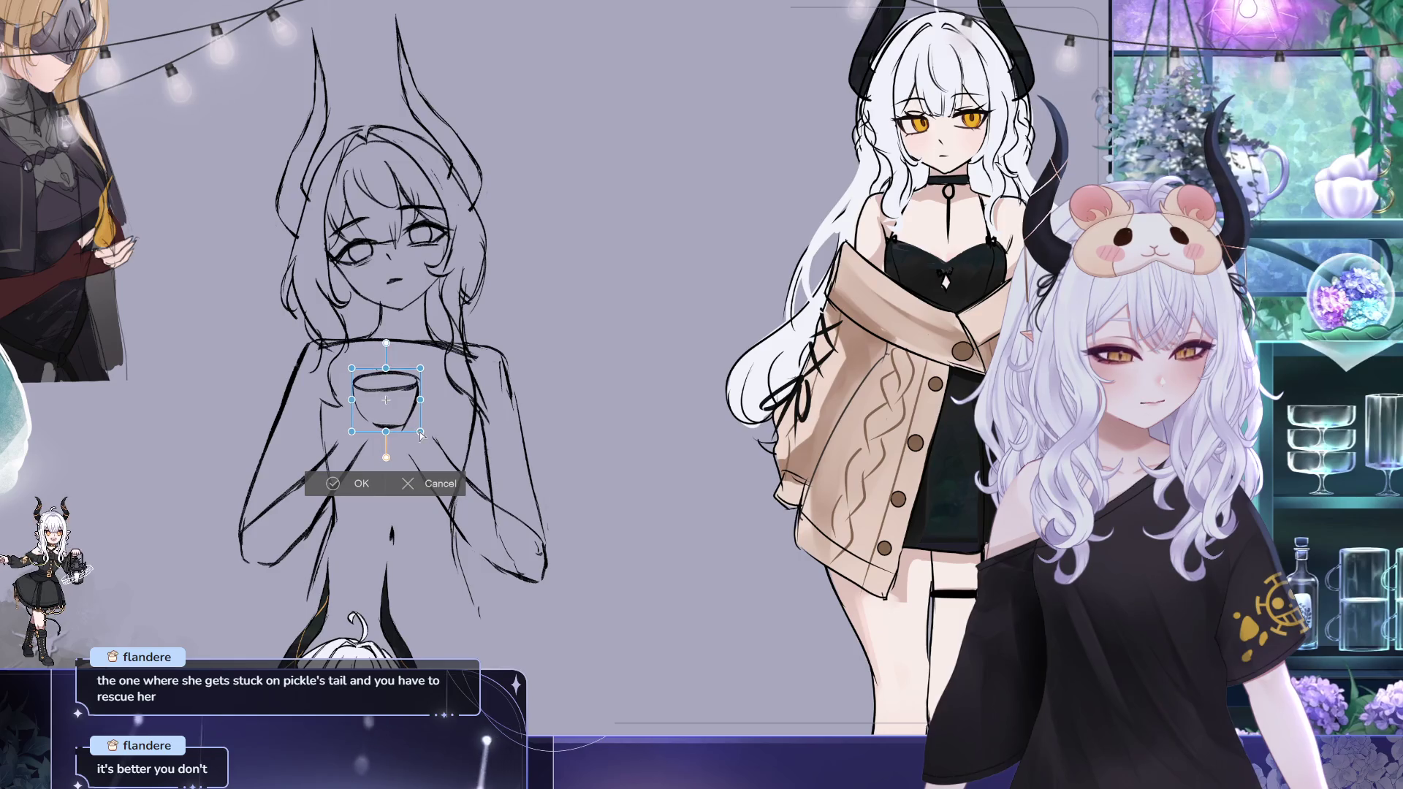
click(365, 475)
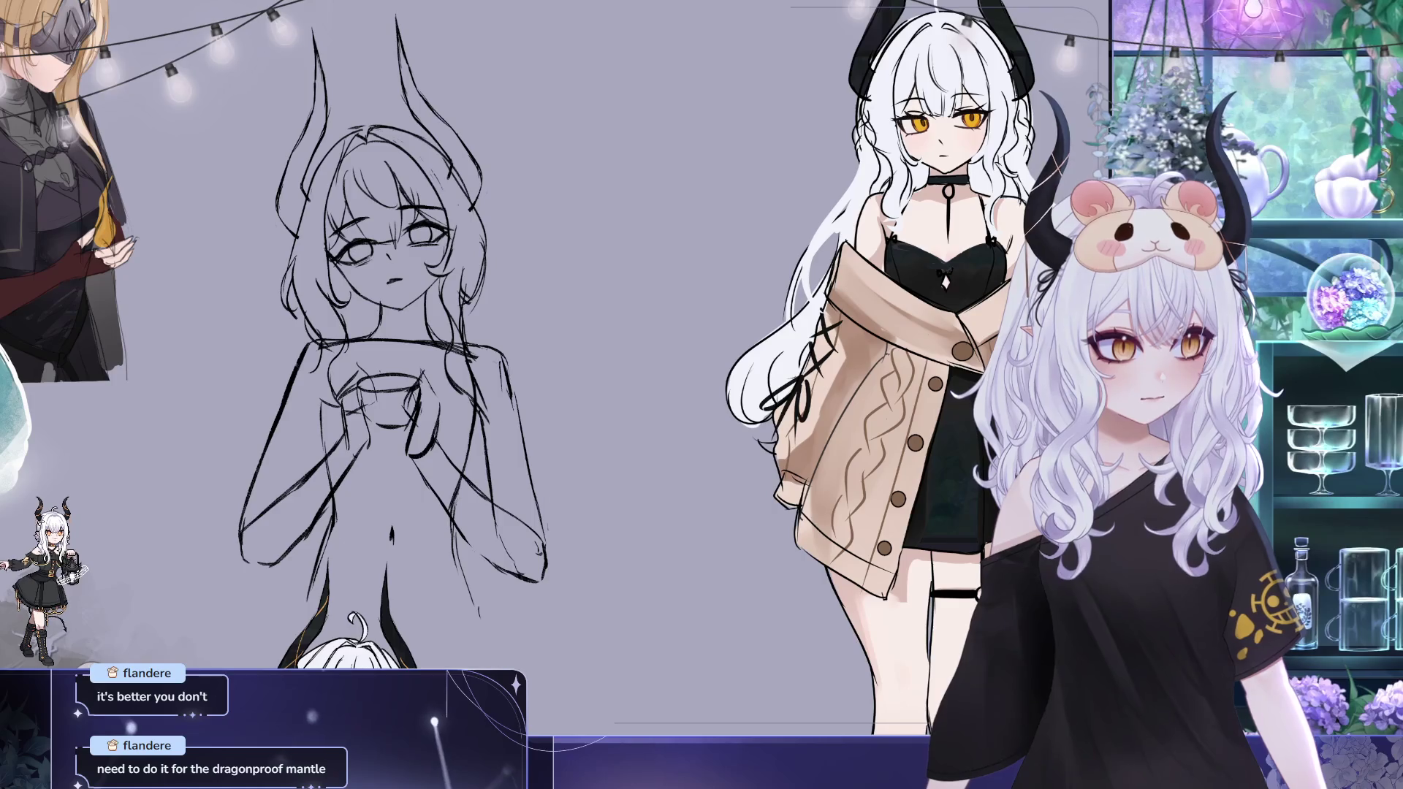
scroll(702, 329, left, 5)
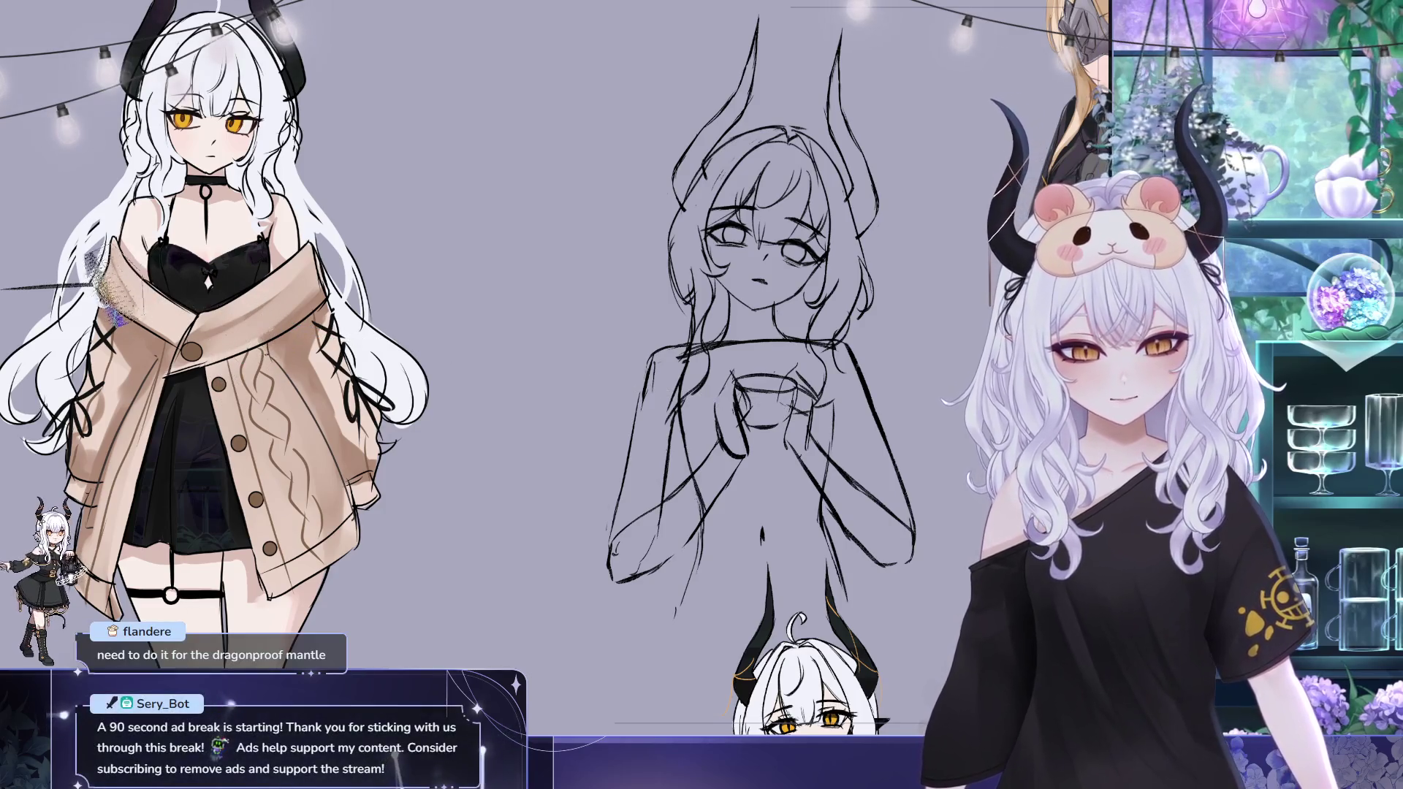
Pan between the sketch and the reference art, then recentre the view on the sketch
drag(976, 417, 597, 444)
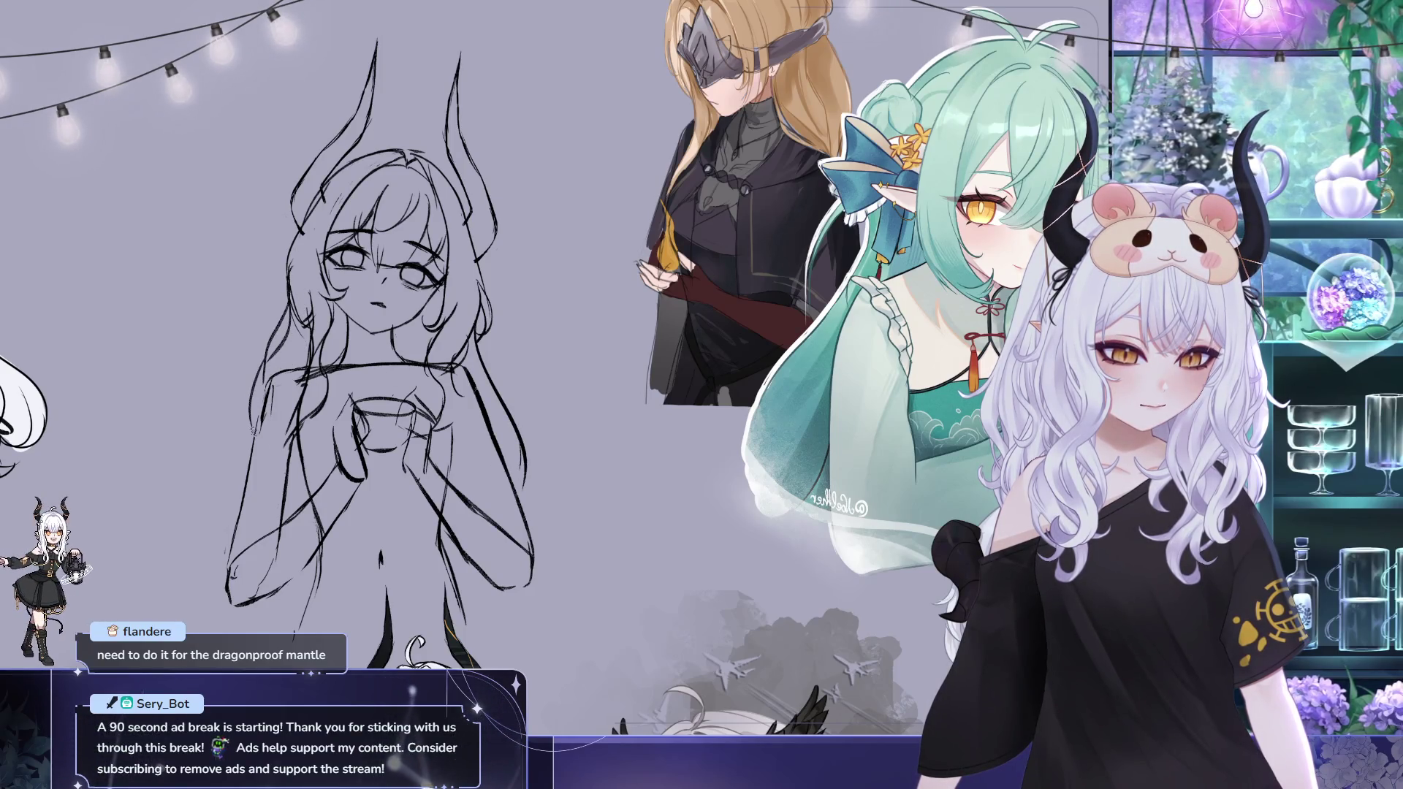
drag(649, 447, 632, 463)
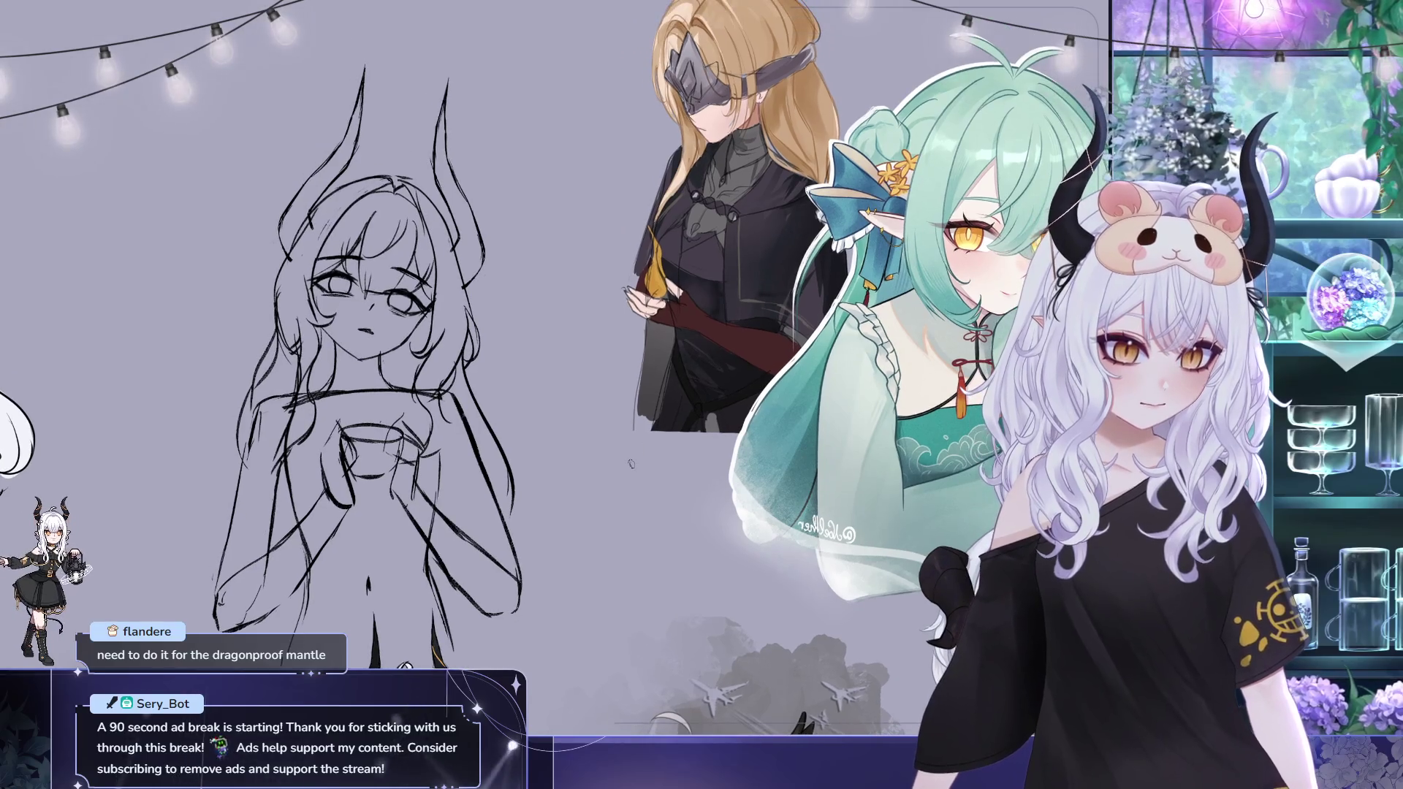
scroll(409, 402, down, 2)
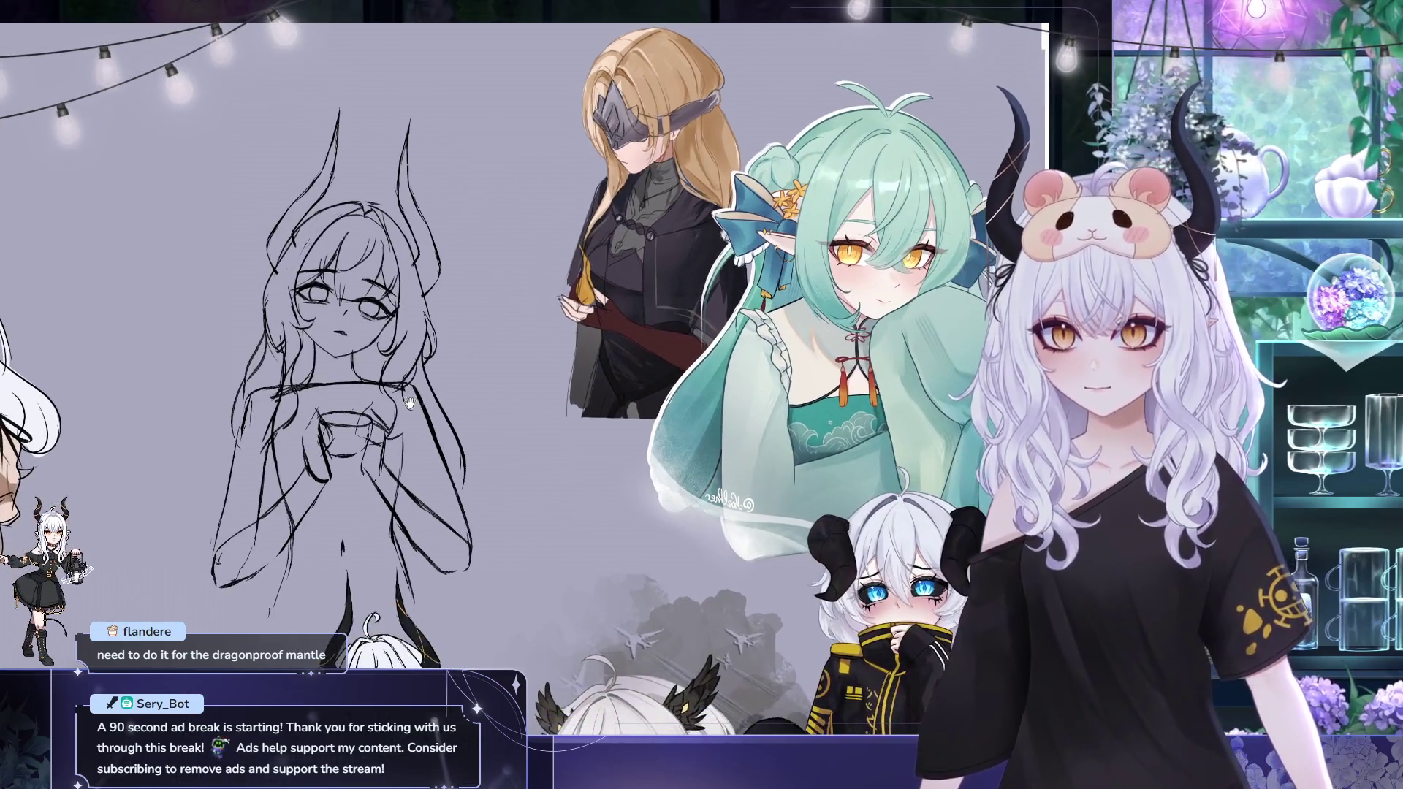
scroll(409, 403, up, 2)
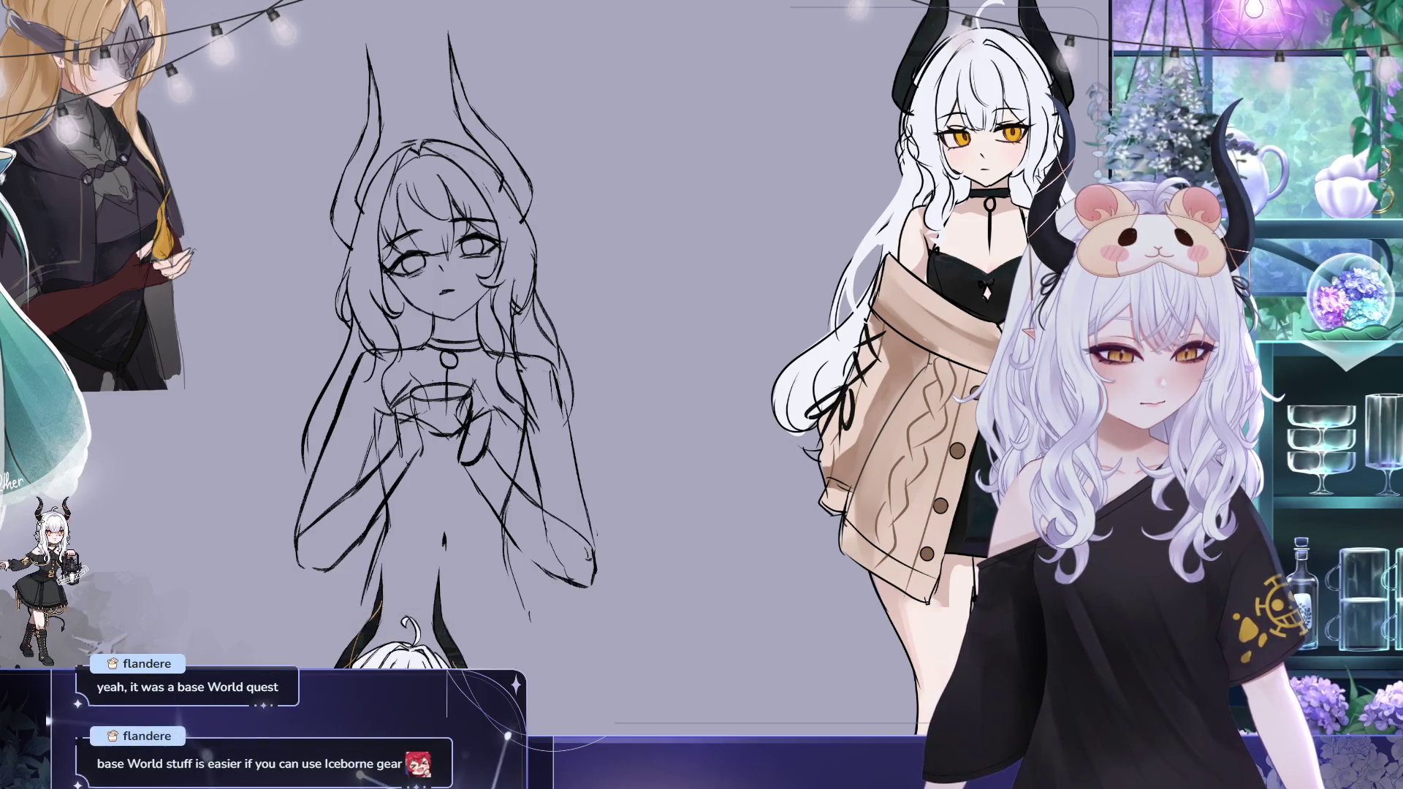
mouse_move(506, 435)
mouse_down()
mouse_move(515, 403)
mouse_move(550, 539)
mouse_up()
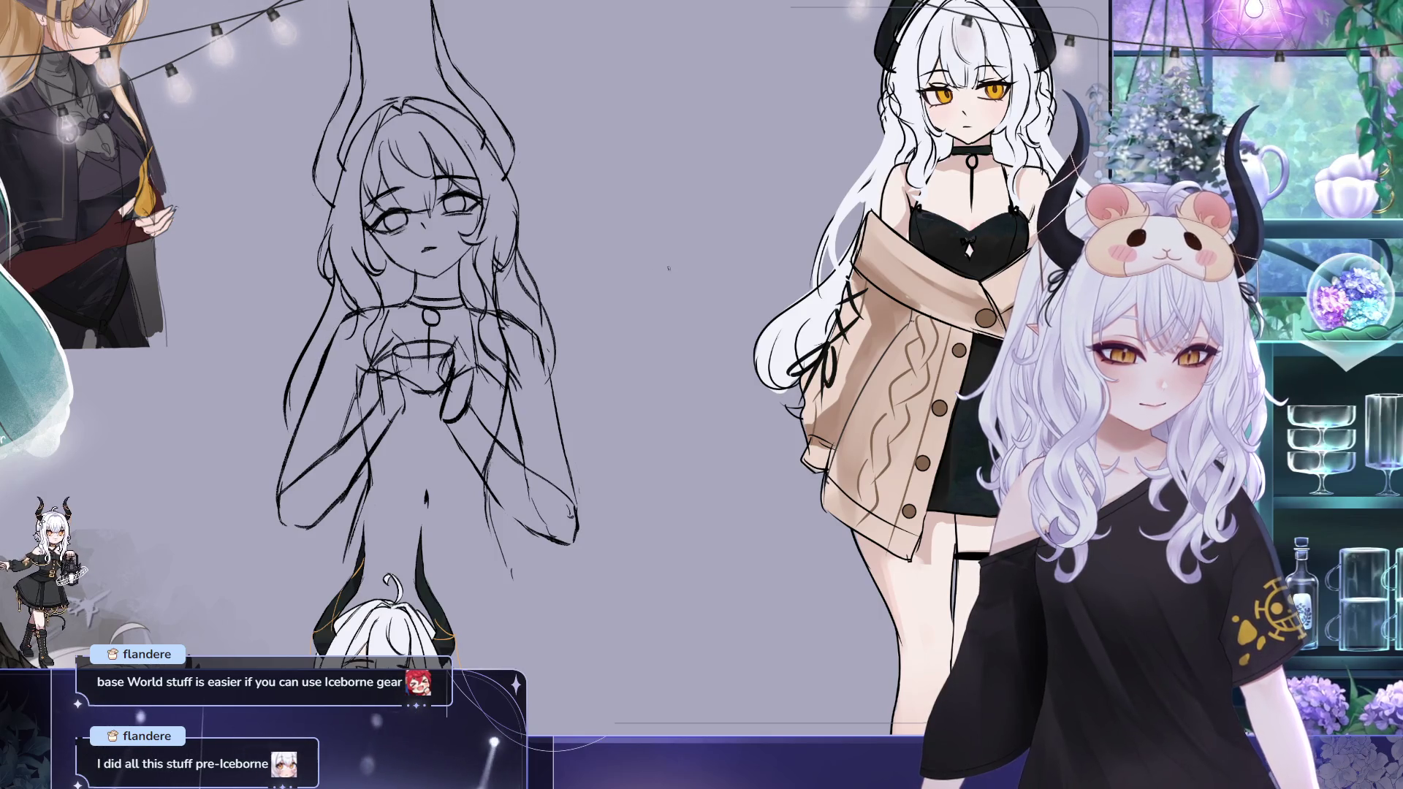
scroll(509, 335, down, 2)
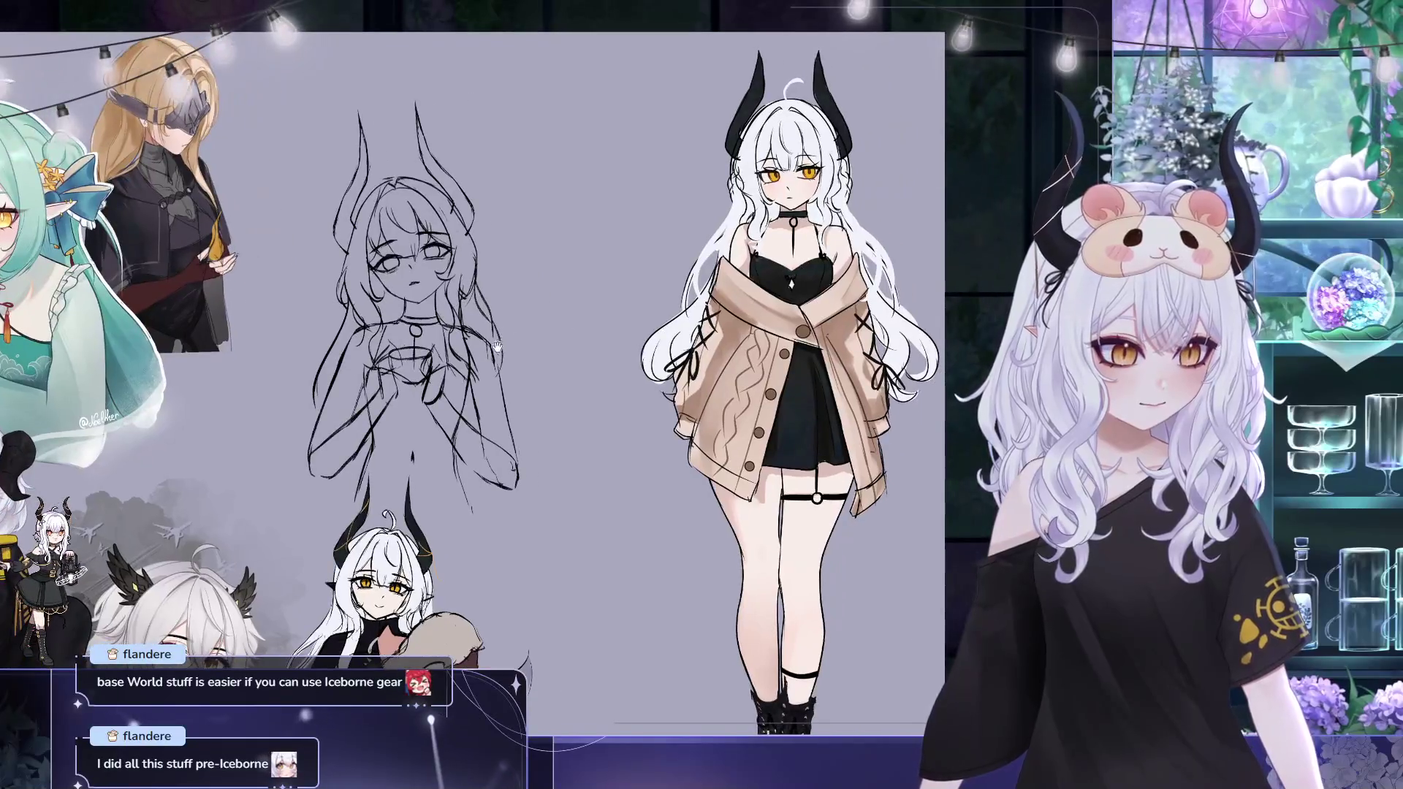
scroll(509, 335, up, 1)
scroll(508, 334, up, 1)
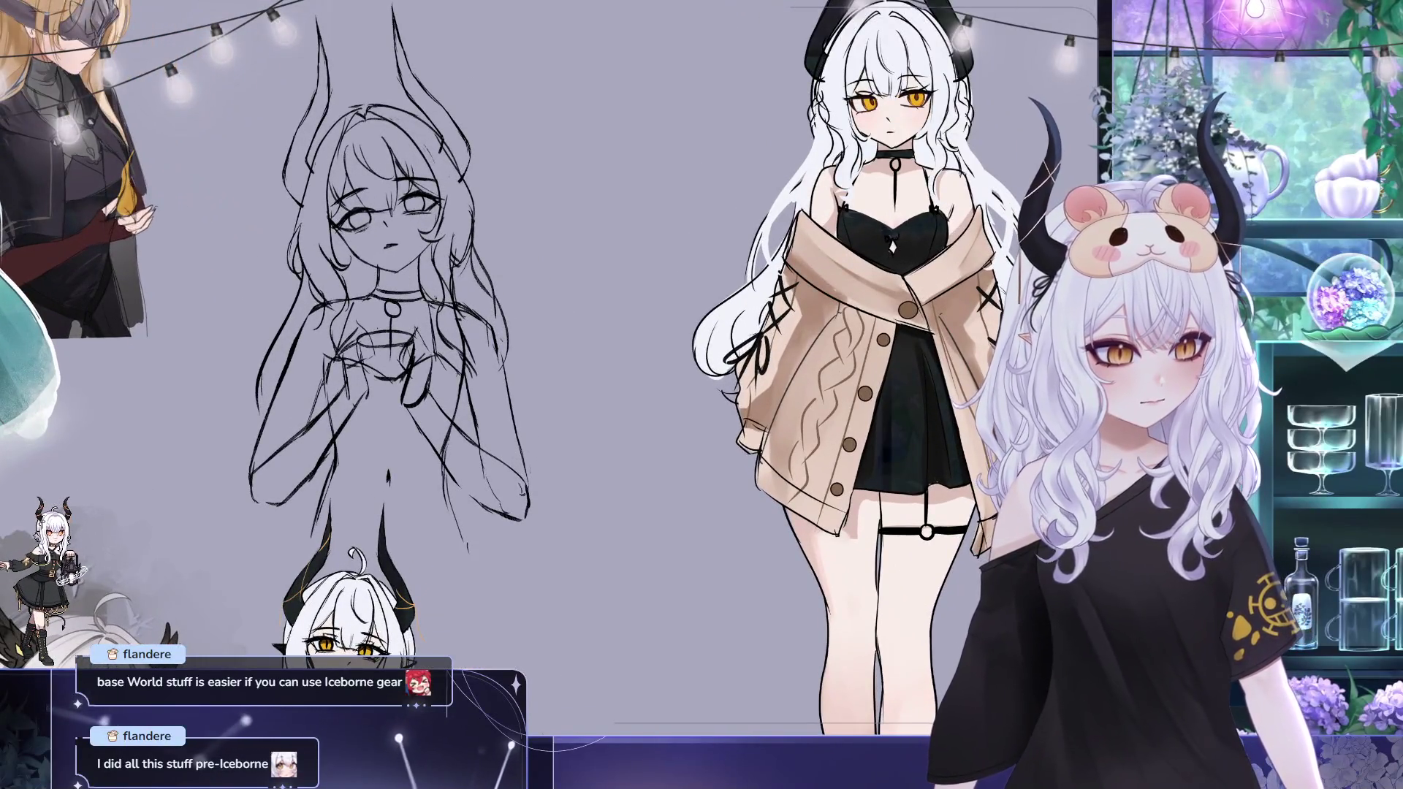
scroll(656, 395, left, 2)
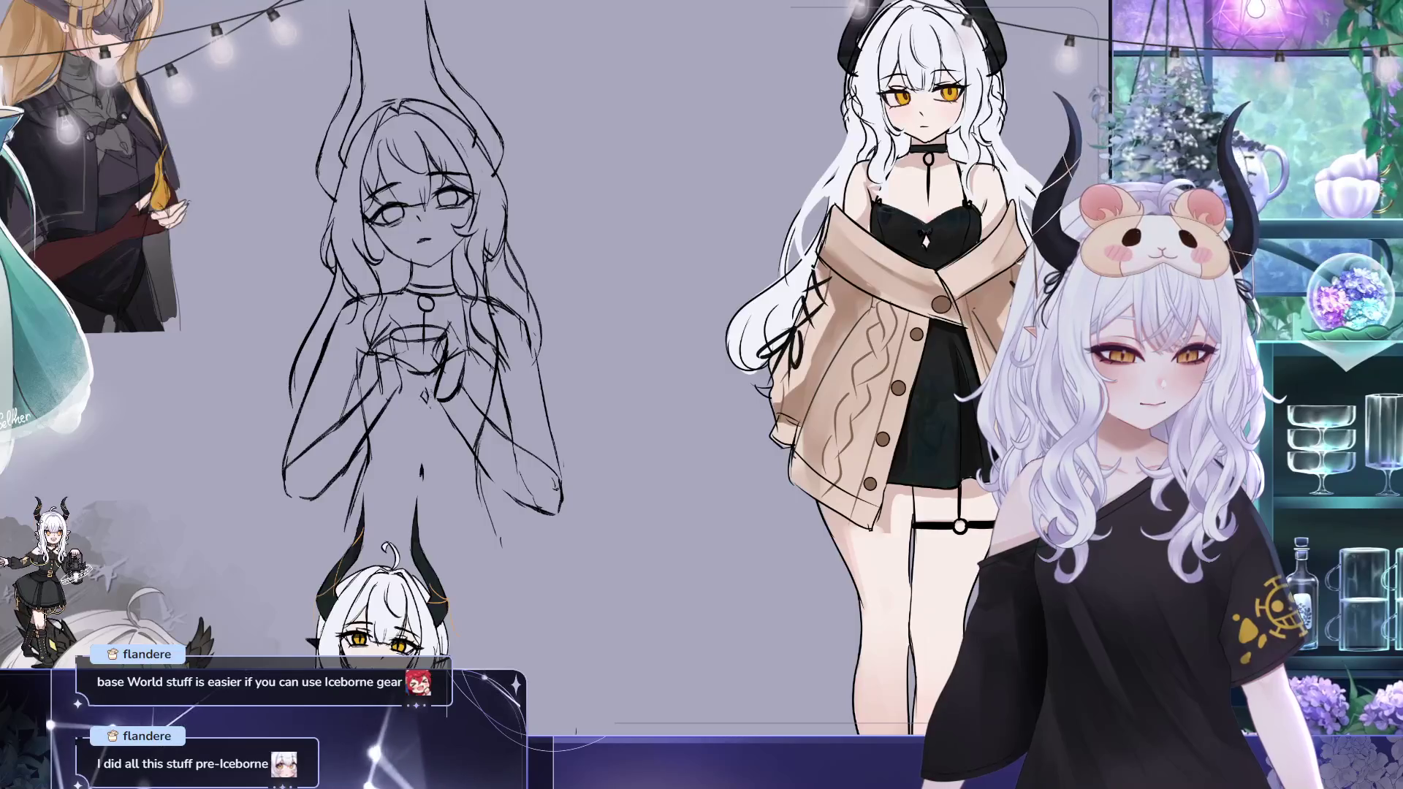
scroll(701, 395, up, 1)
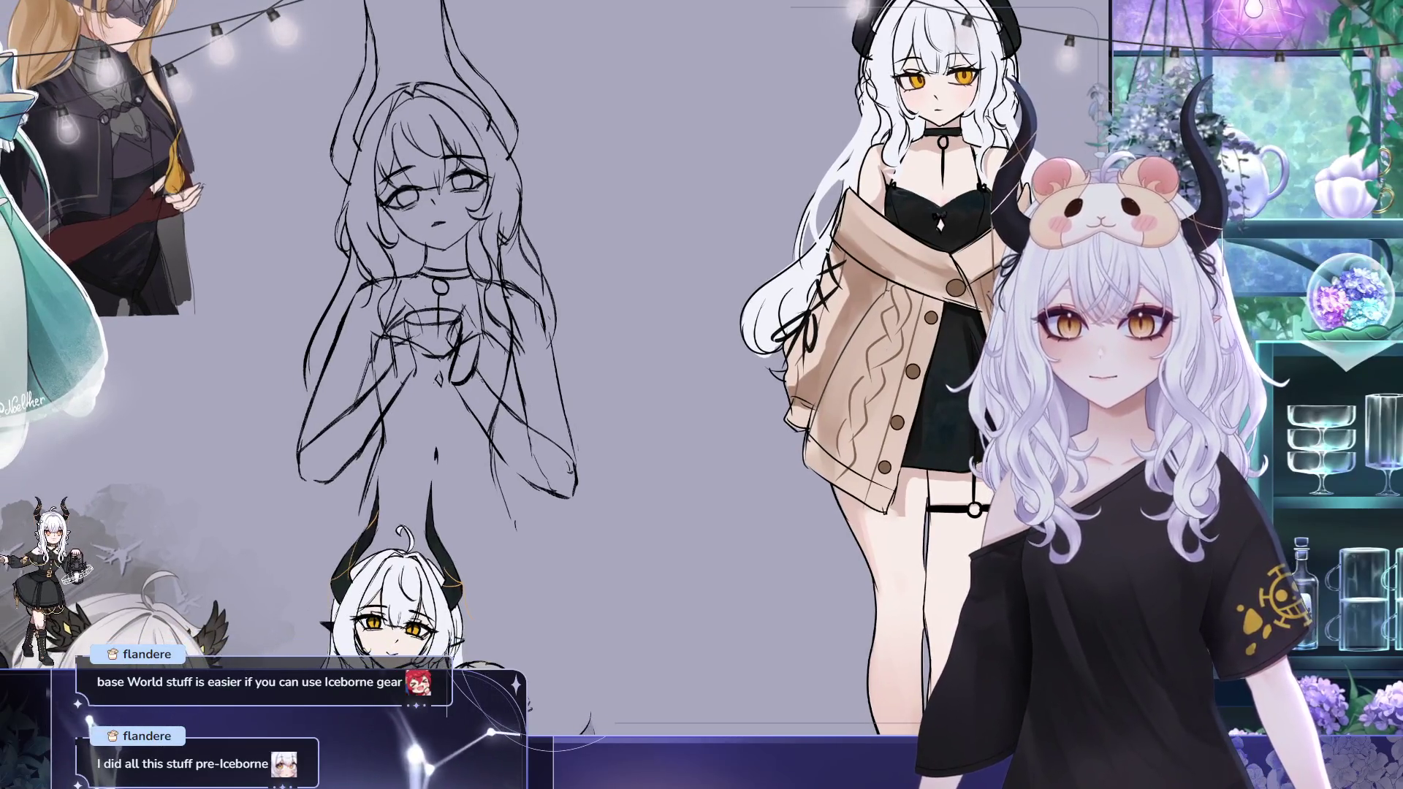
scroll(644, 396, up, 1)
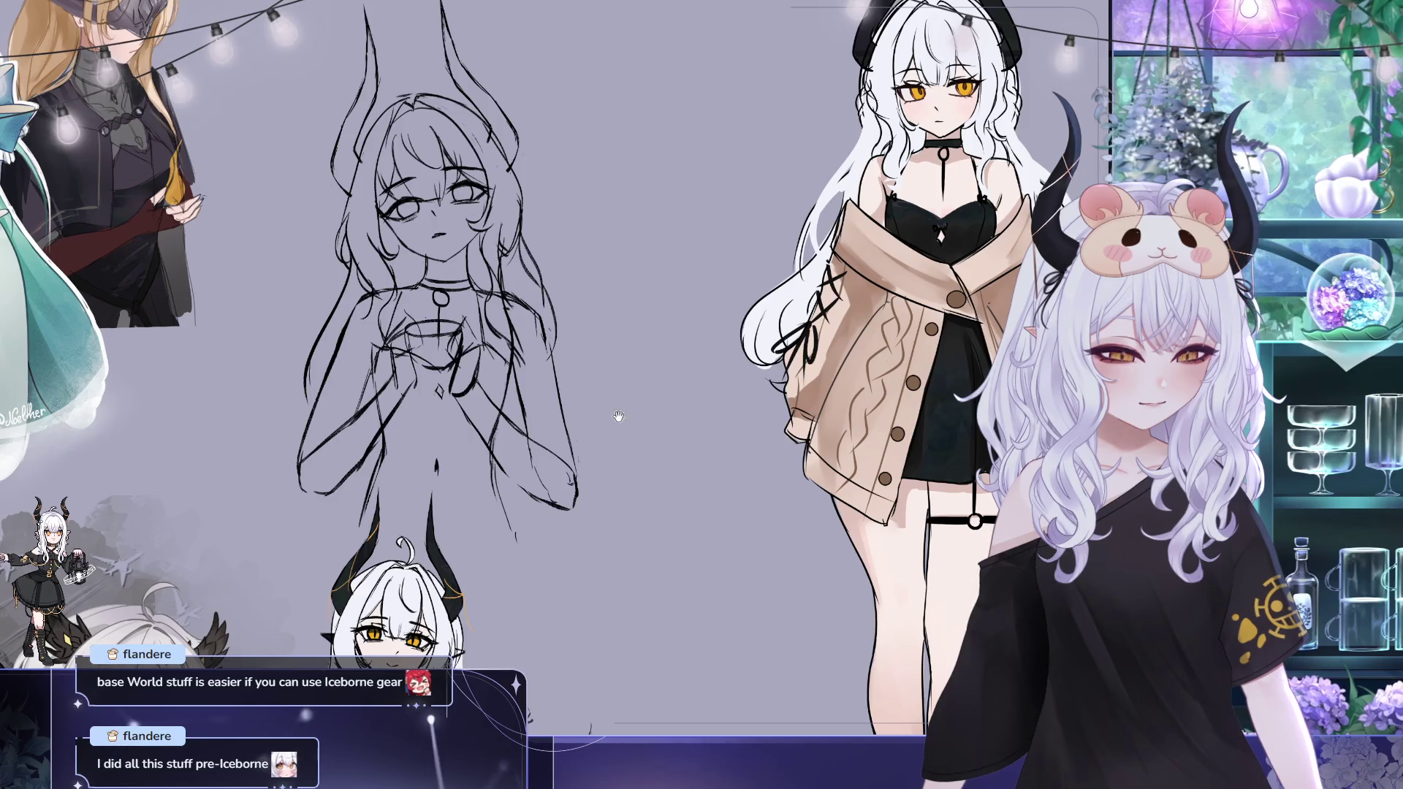
scroll(612, 410, up, 1)
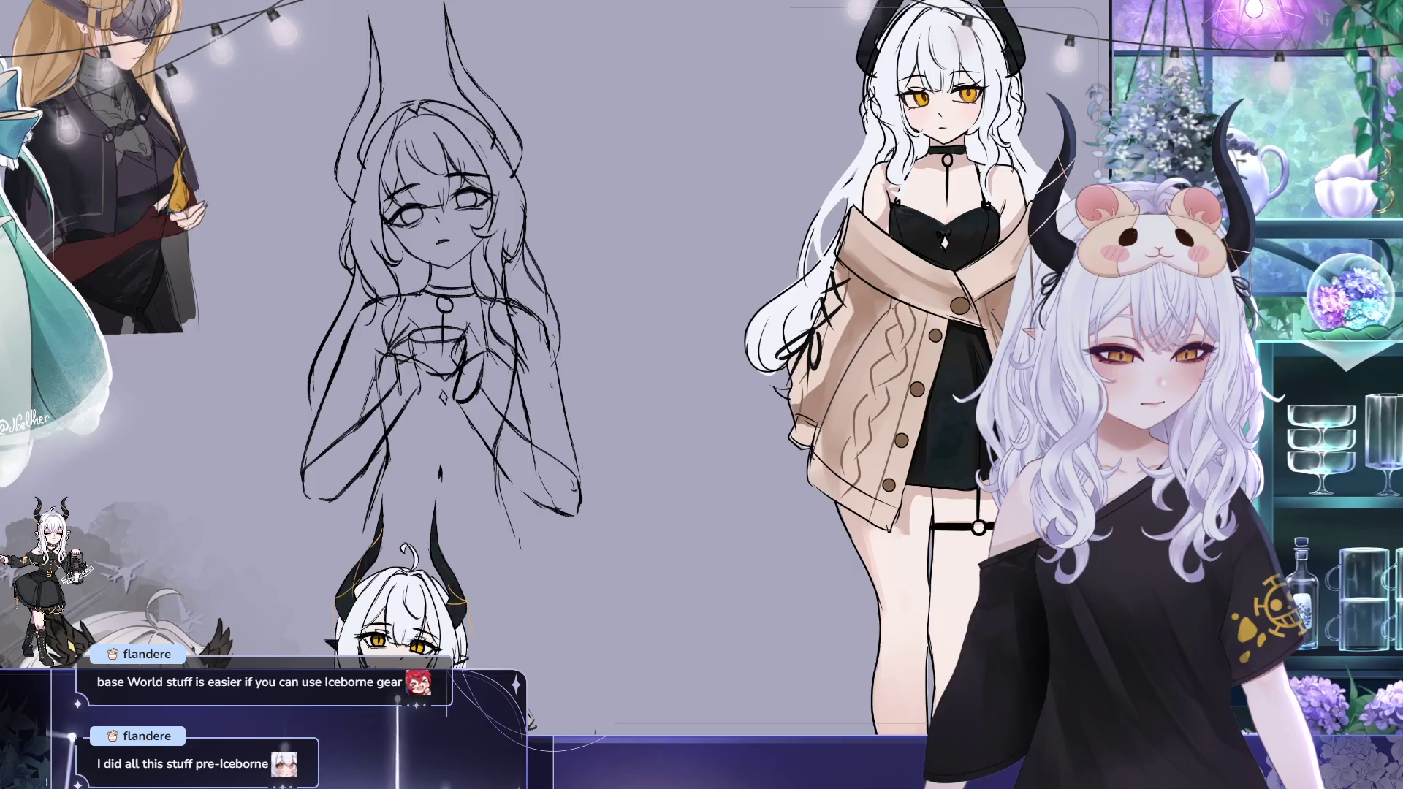
Nudge the canvas view in small pans to reframe the sketch while extending the hair
drag(548, 396, 527, 385)
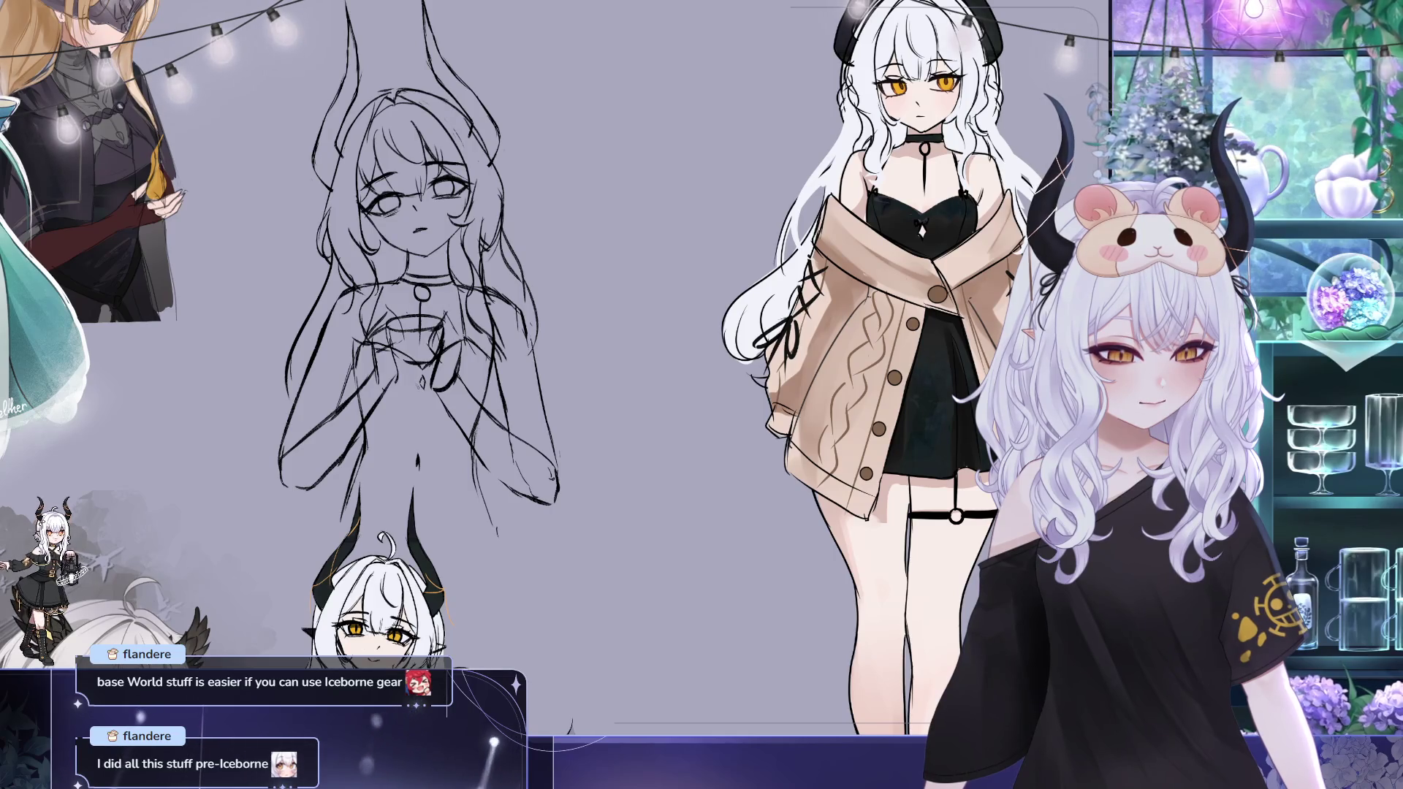
drag(584, 380, 553, 369)
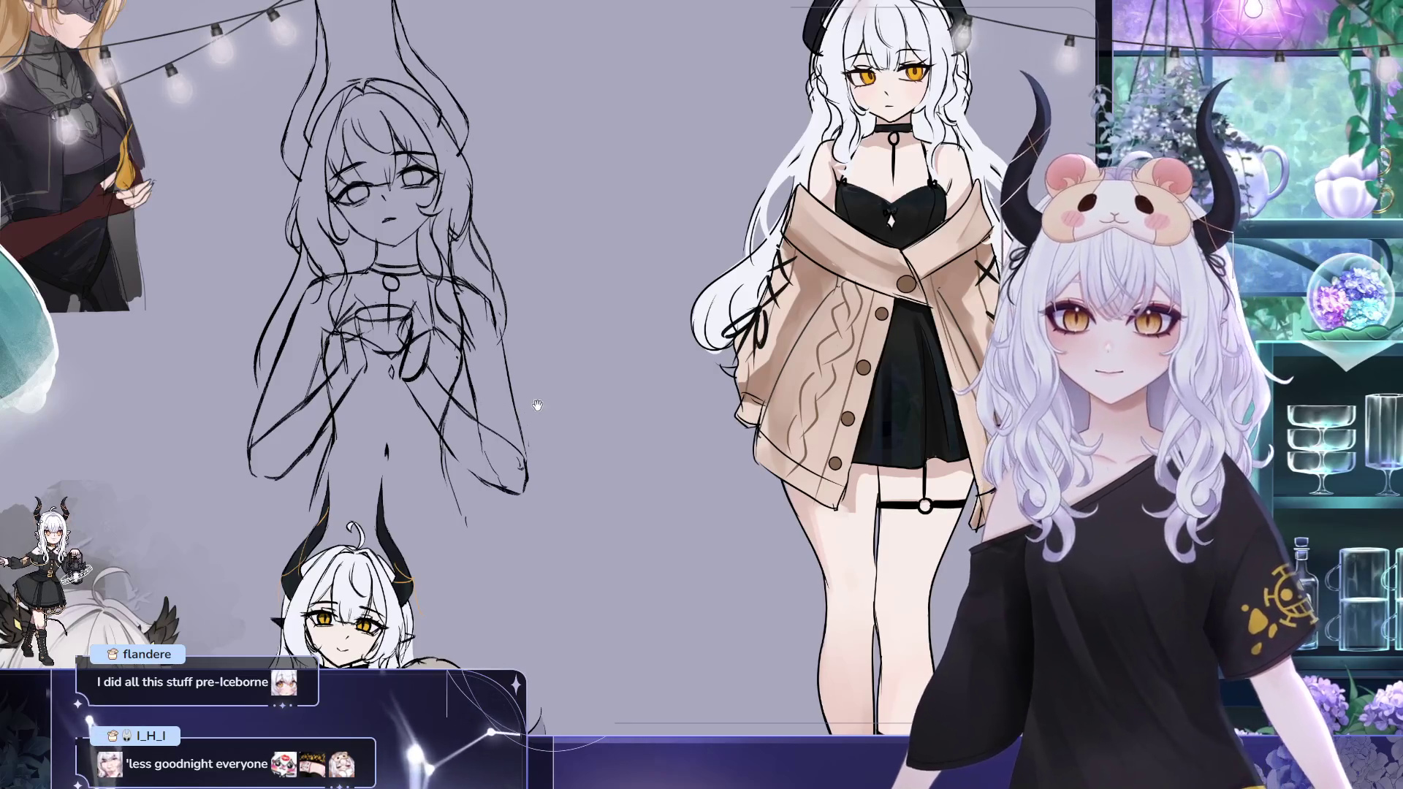
drag(573, 309, 593, 283)
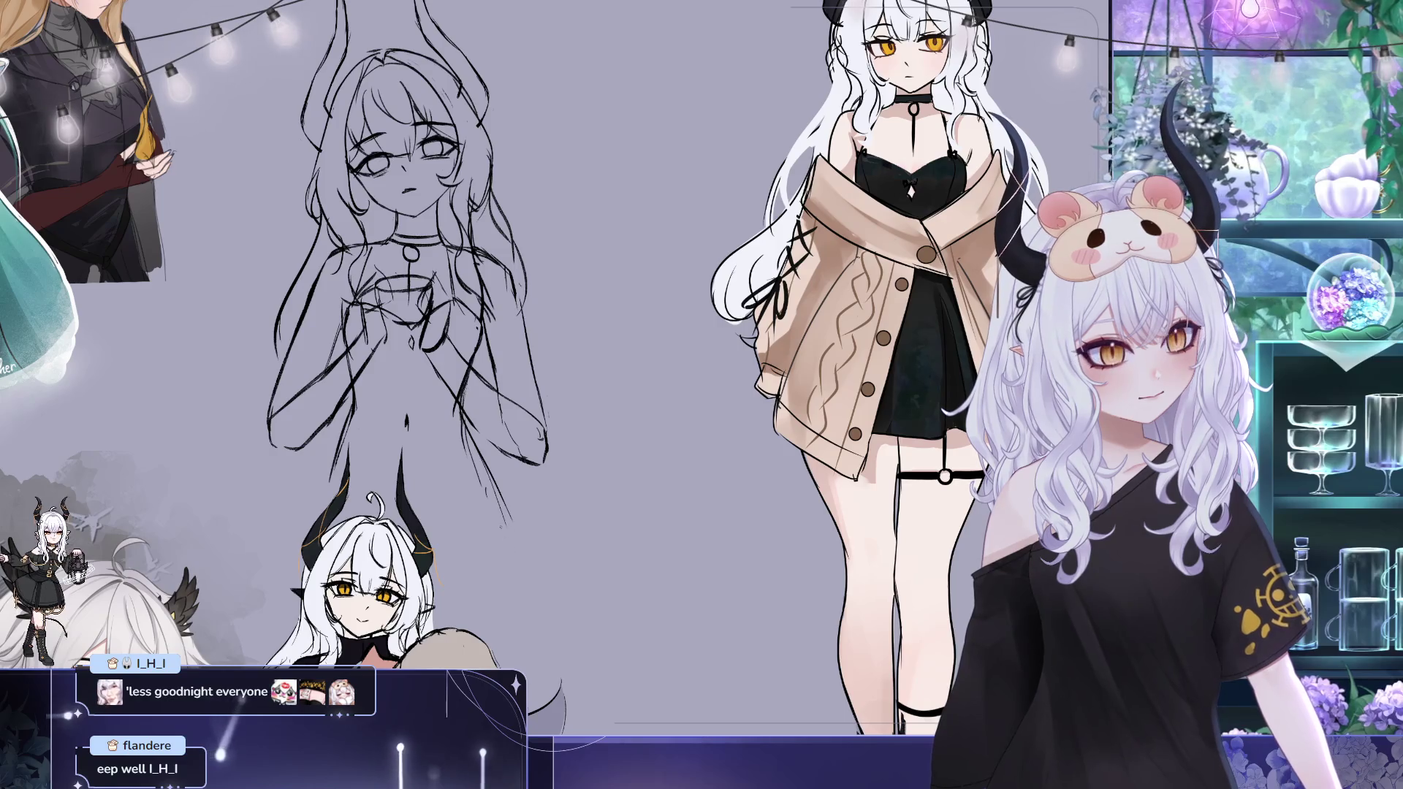
mouse_move(531, 469)
mouse_down()
mouse_move(501, 505)
mouse_move(525, 500)
mouse_up()
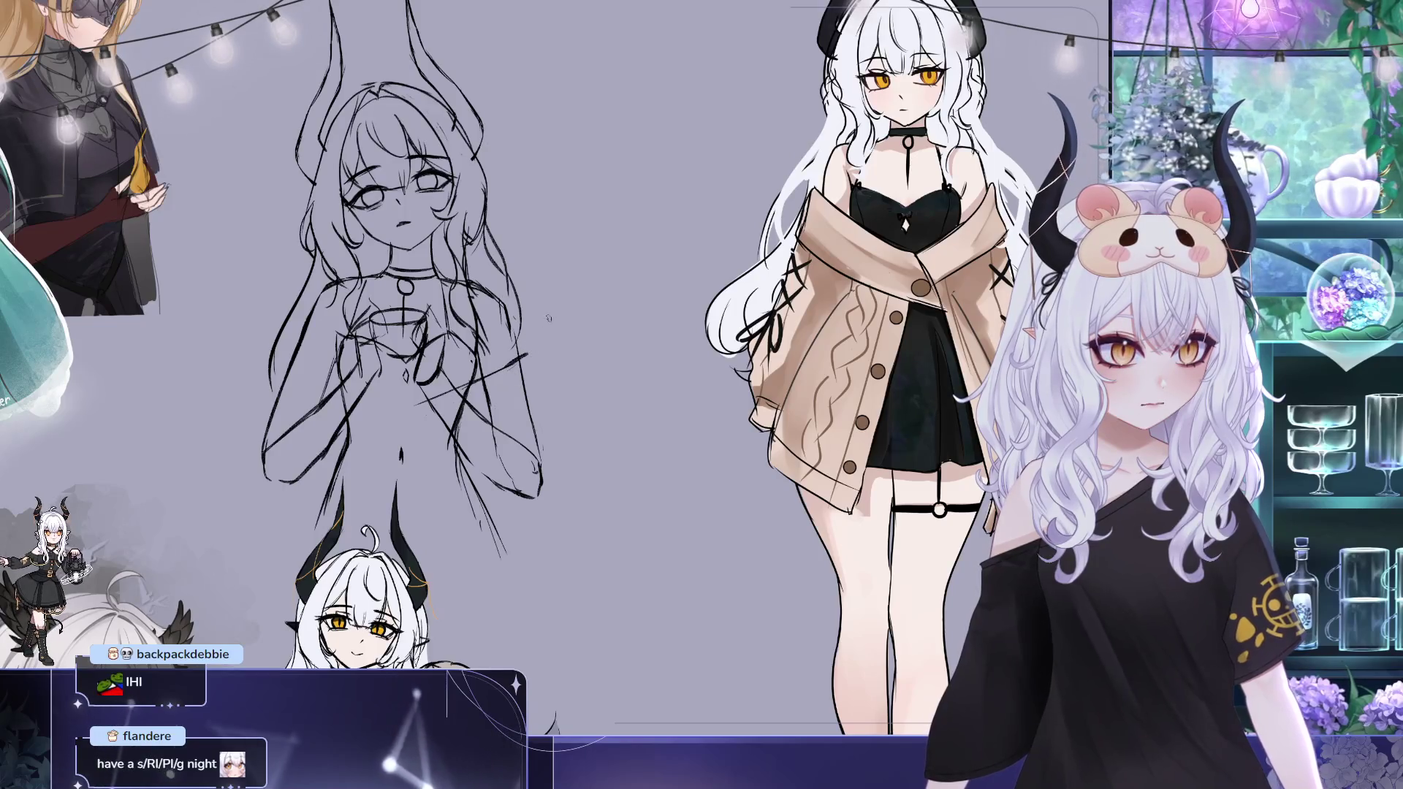
Undo the diagonal torso stroke and draw crossing cardigan lapels with a short right-side stroke
key(ctrl+z)
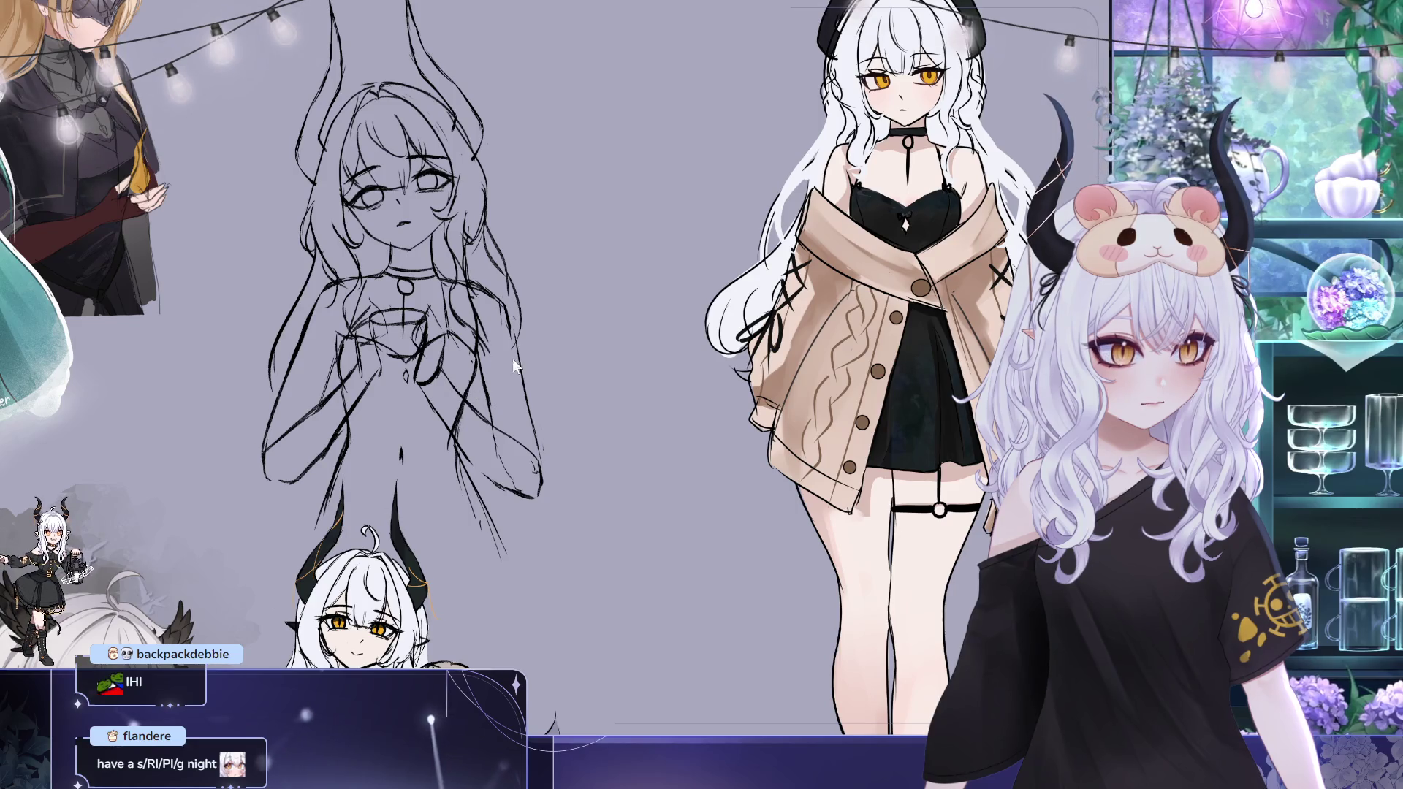
drag(512, 359, 412, 420)
drag(418, 347, 497, 424)
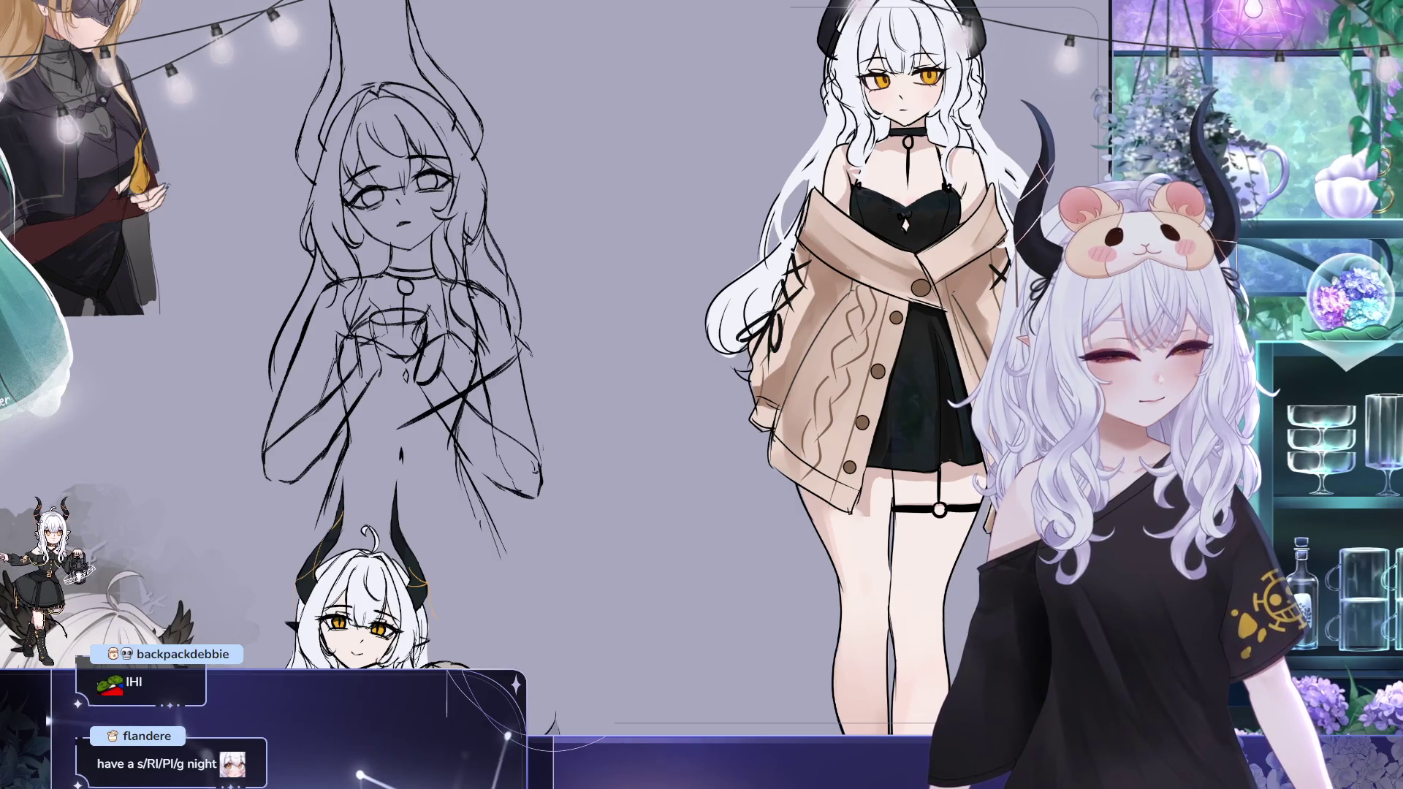
drag(517, 334, 557, 410)
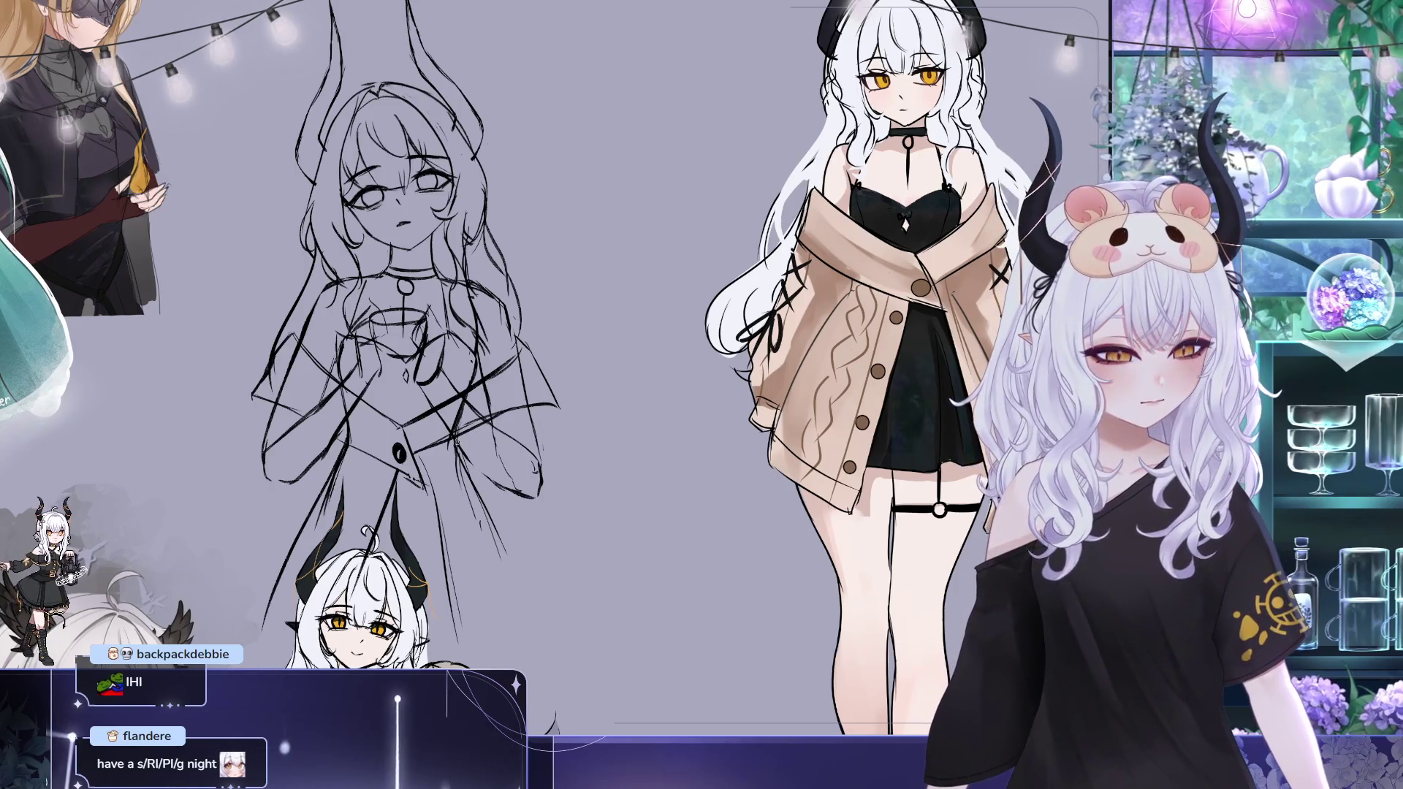
Try strokes on the lower body and a long lower-right line, undoing each attempt
key(ctrl+z)
drag(473, 480, 515, 537)
key(ctrl+z)
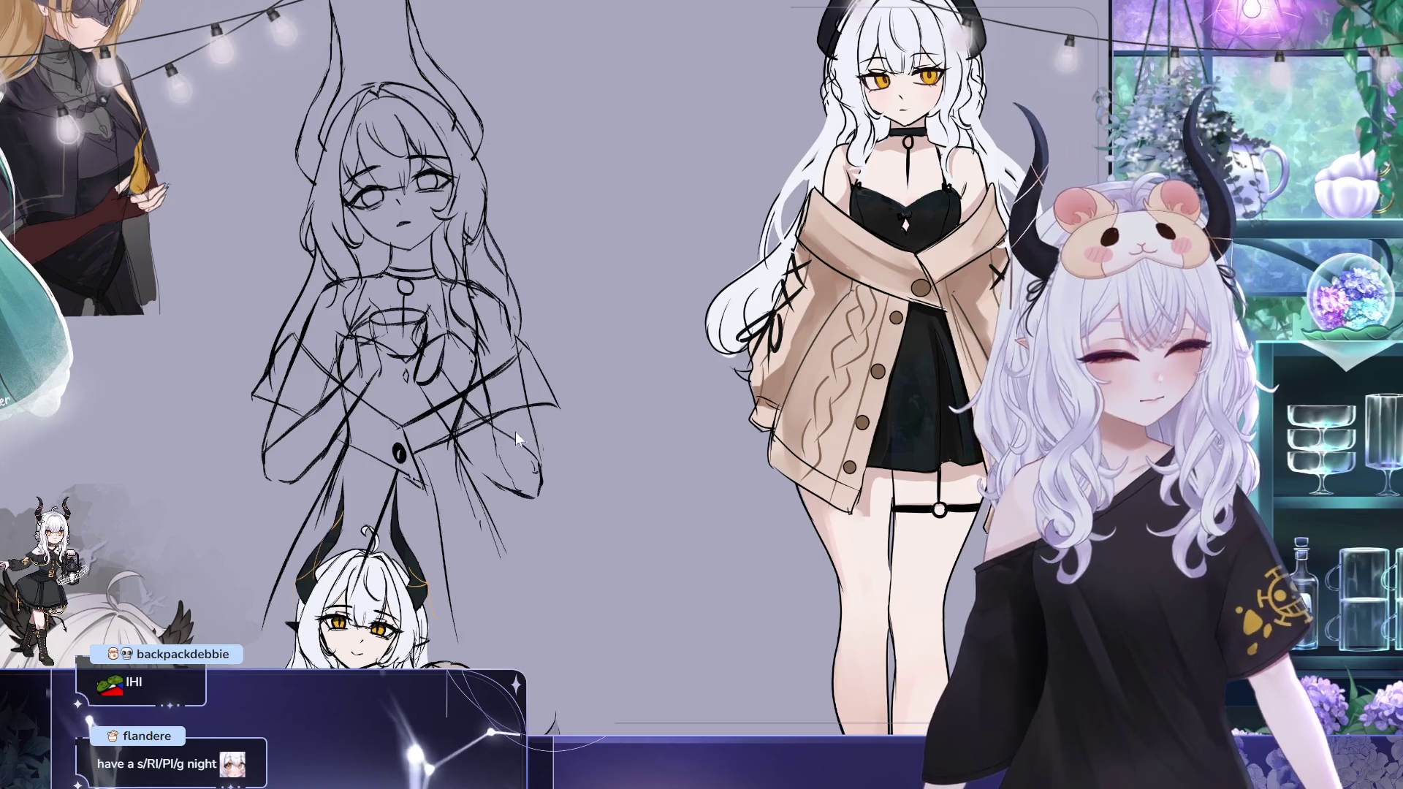
drag(424, 451, 504, 631)
key(ctrl+z)
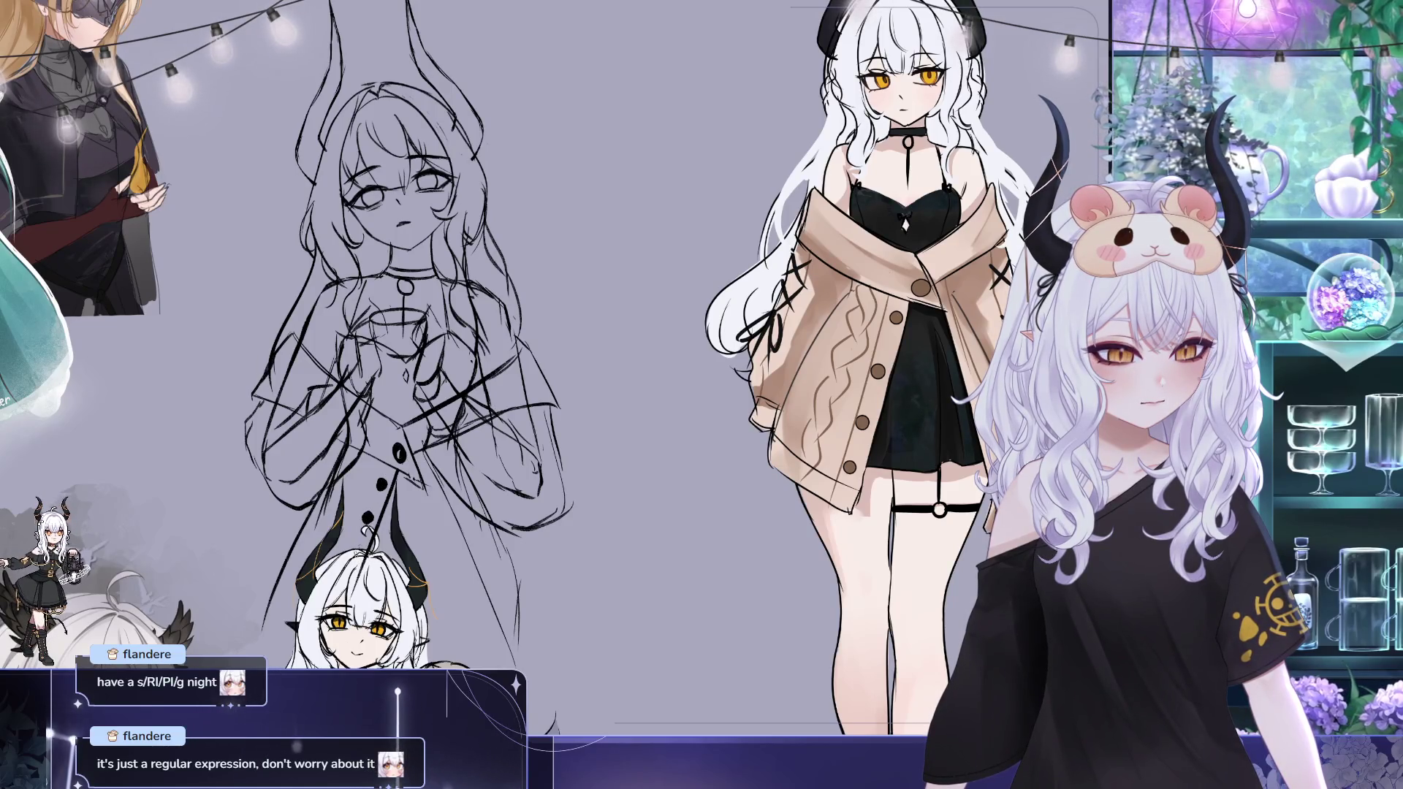
scroll(499, 317, down, 3)
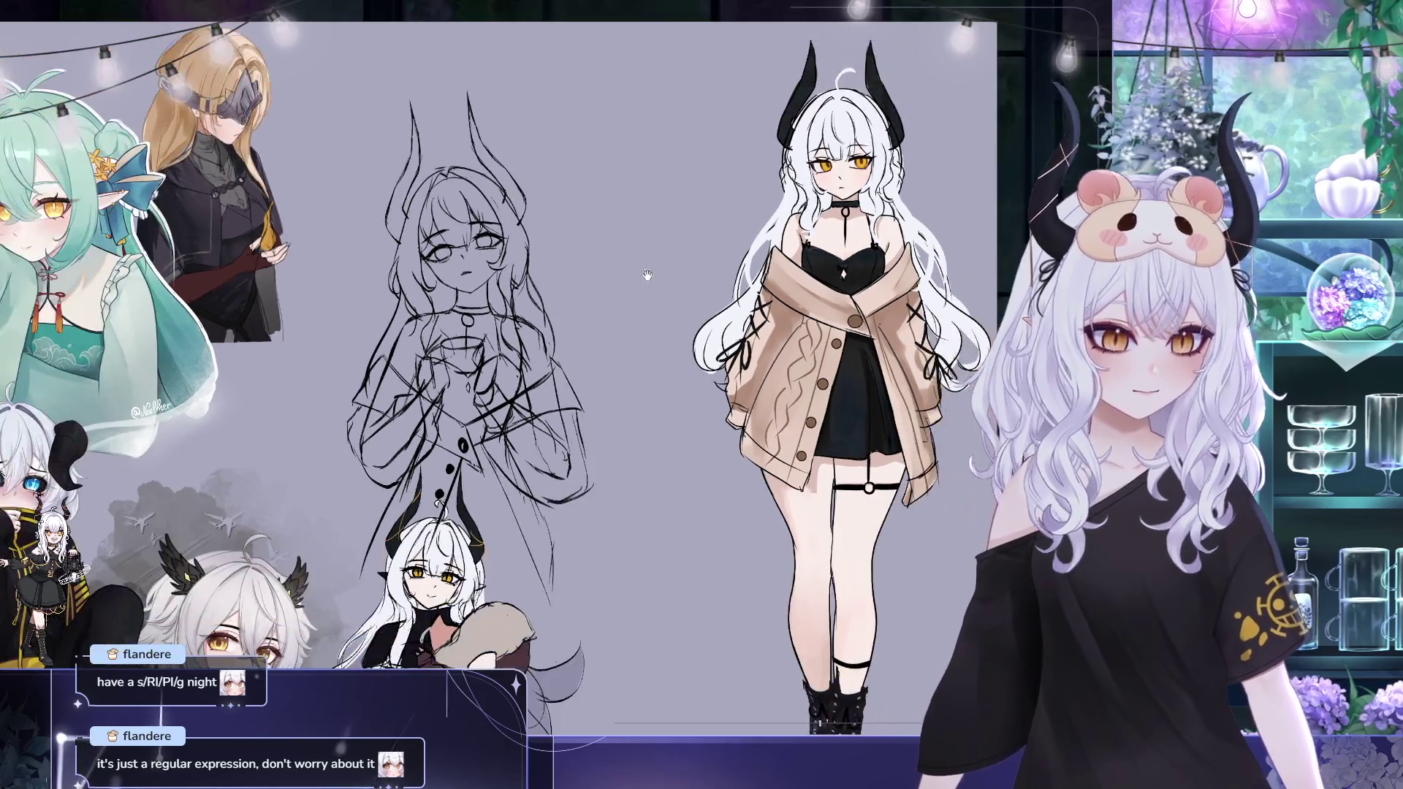
scroll(499, 316, up, 2)
scroll(786, 325, up, 2)
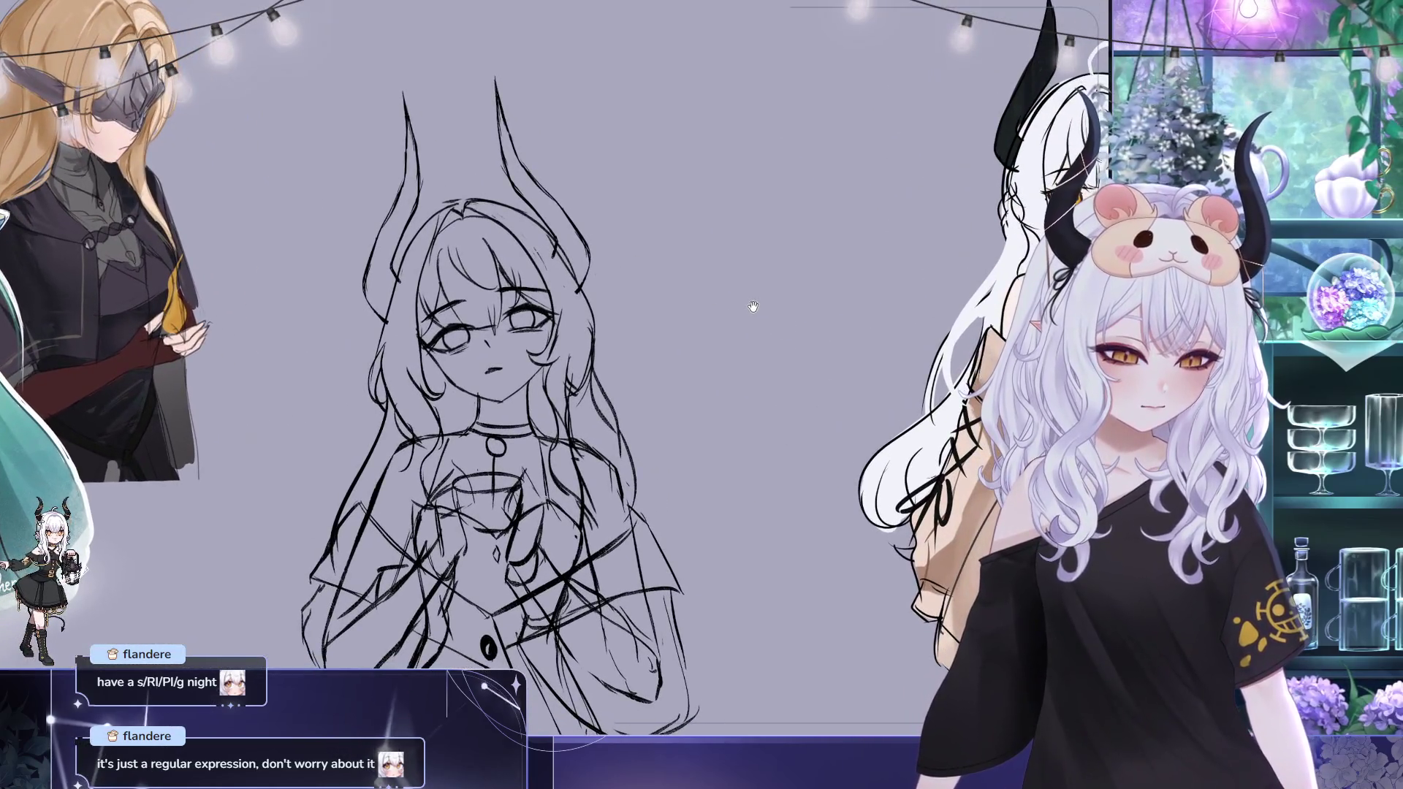
drag(750, 342, 702, 345)
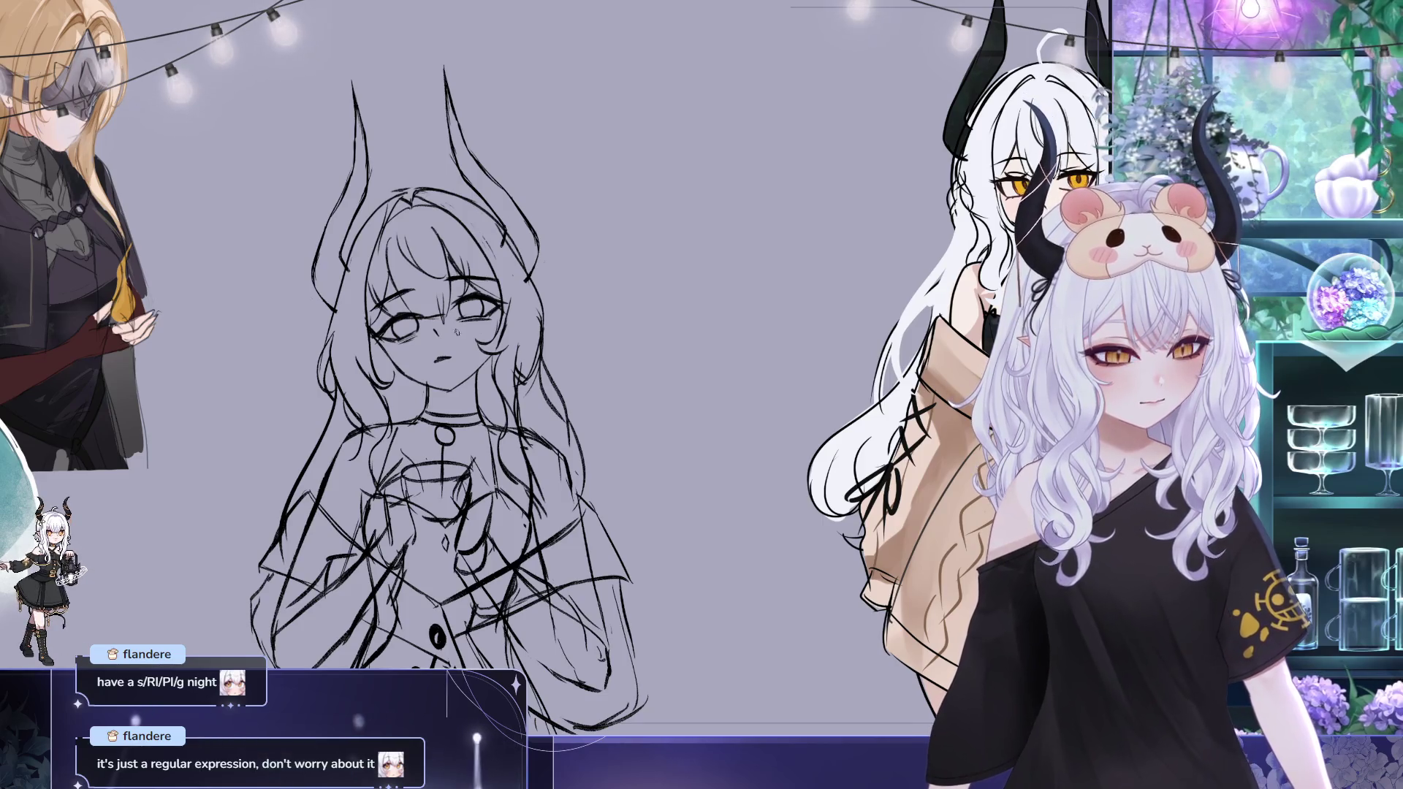
drag(761, 300, 360, 422)
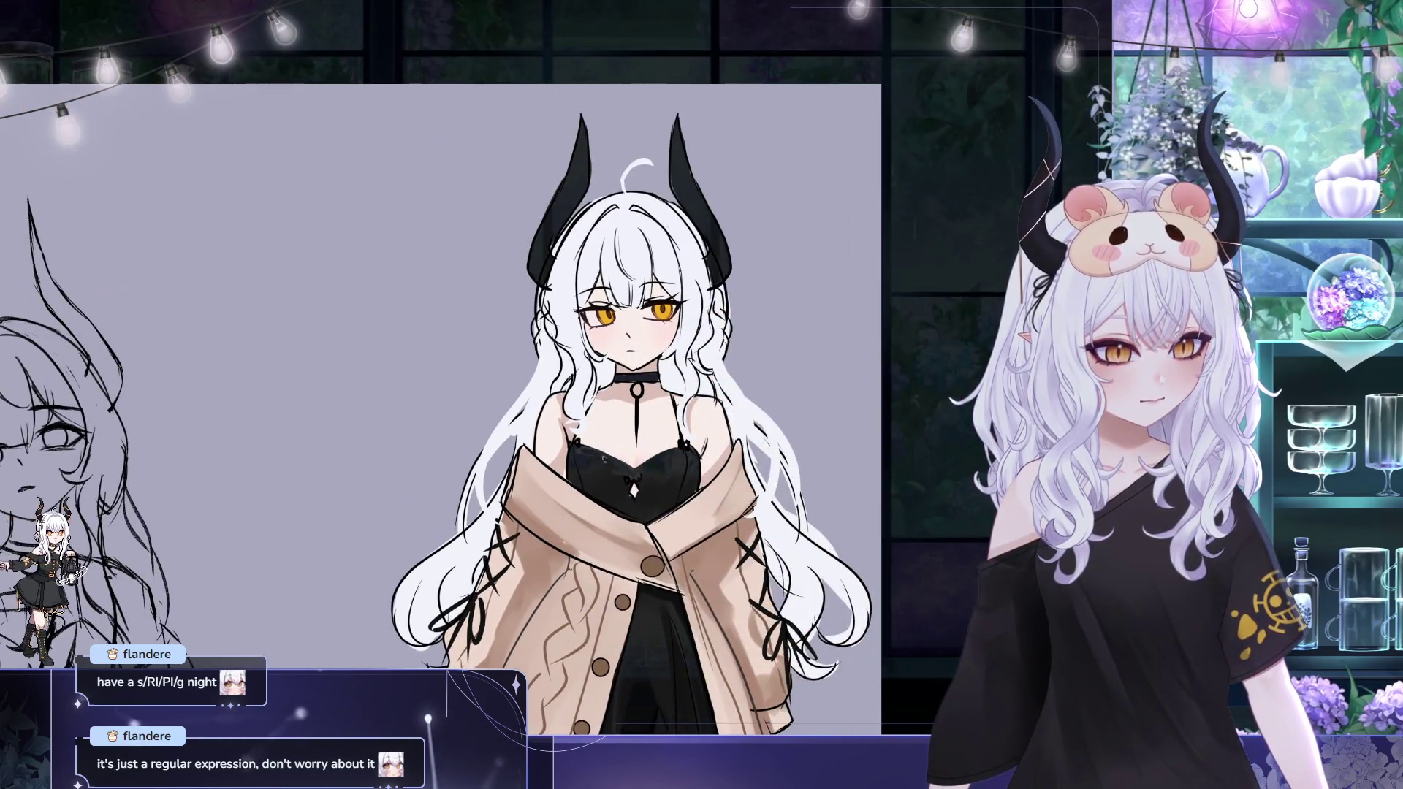
scroll(604, 456, up, 3)
scroll(723, 297, up, 2)
scroll(724, 296, down, 3)
scroll(724, 298, down, 2)
mouse_move(197, 361)
mouse_down()
mouse_move(473, 384)
mouse_move(522, 336)
mouse_move(494, 264)
mouse_up()
scroll(473, 384, up, 2)
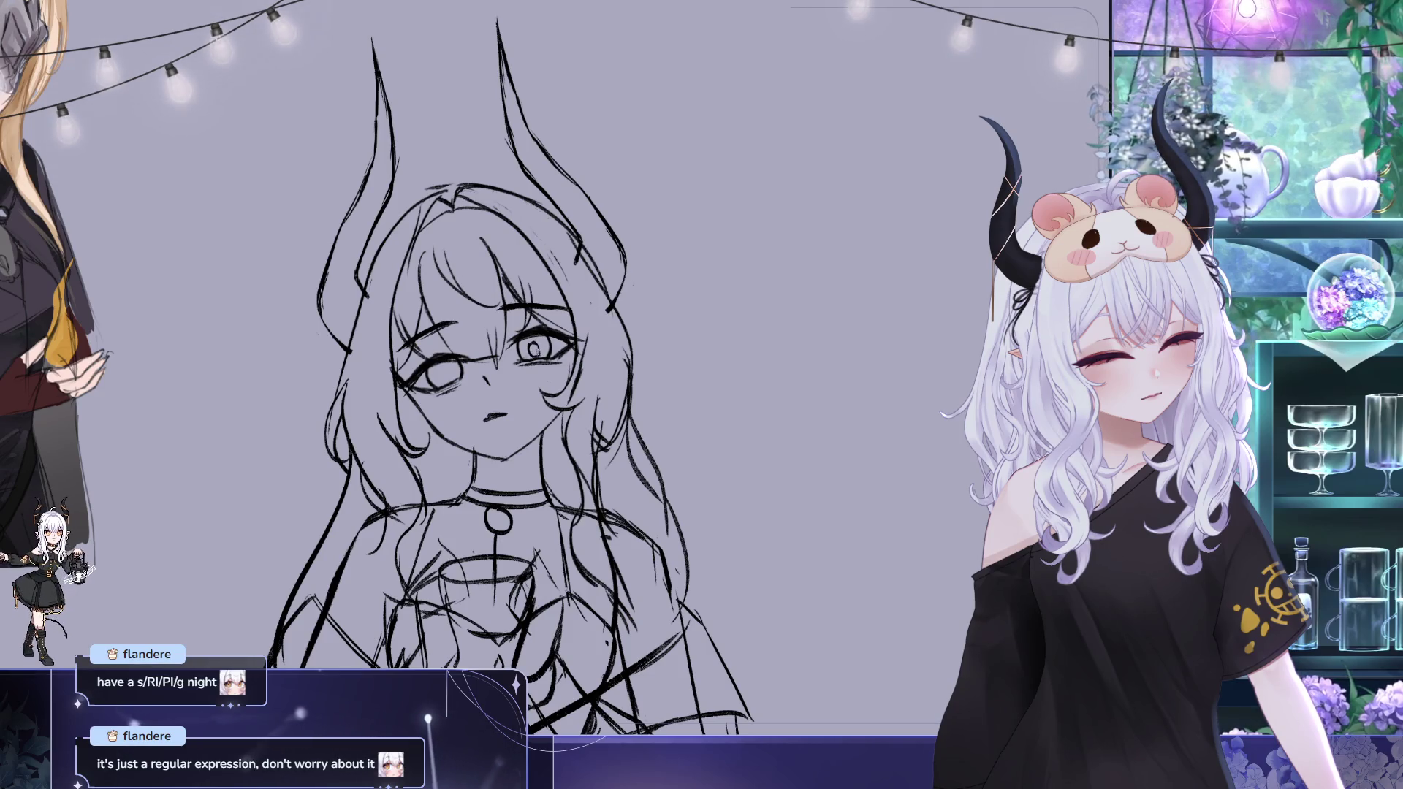
scroll(526, 368, down, 3)
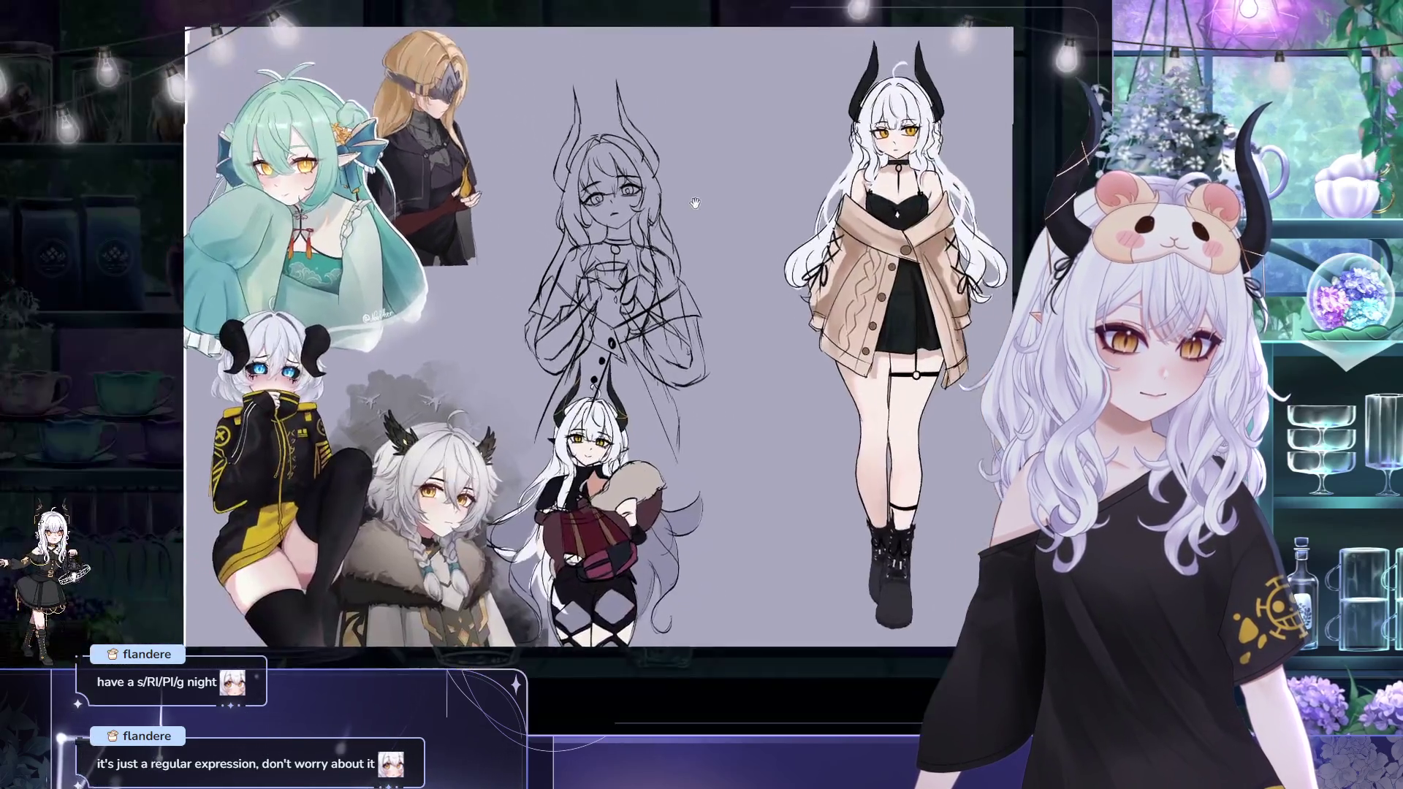
Mirror the canvas horizontally and pan to inspect the sketch beside the reference
key(h)
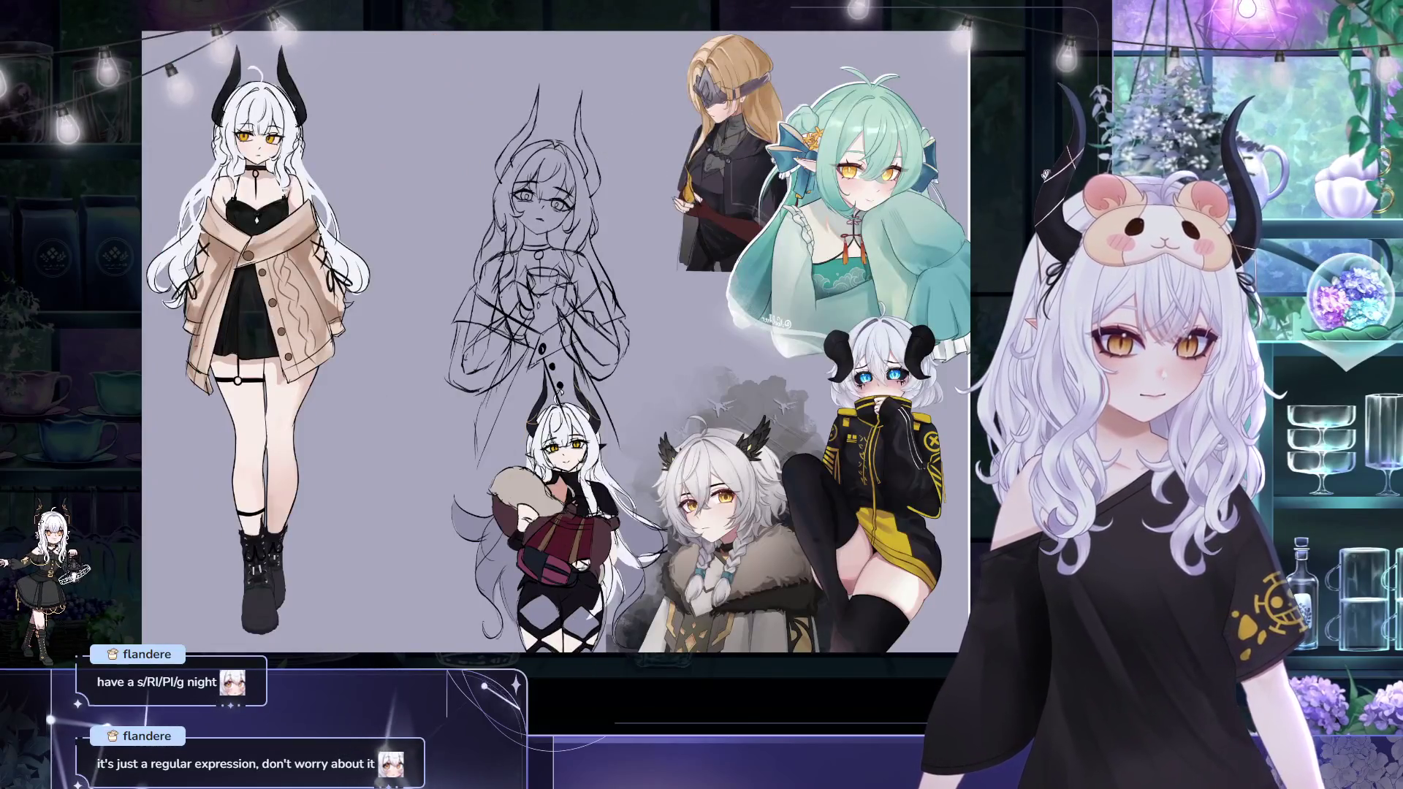
scroll(713, 197, up, 2)
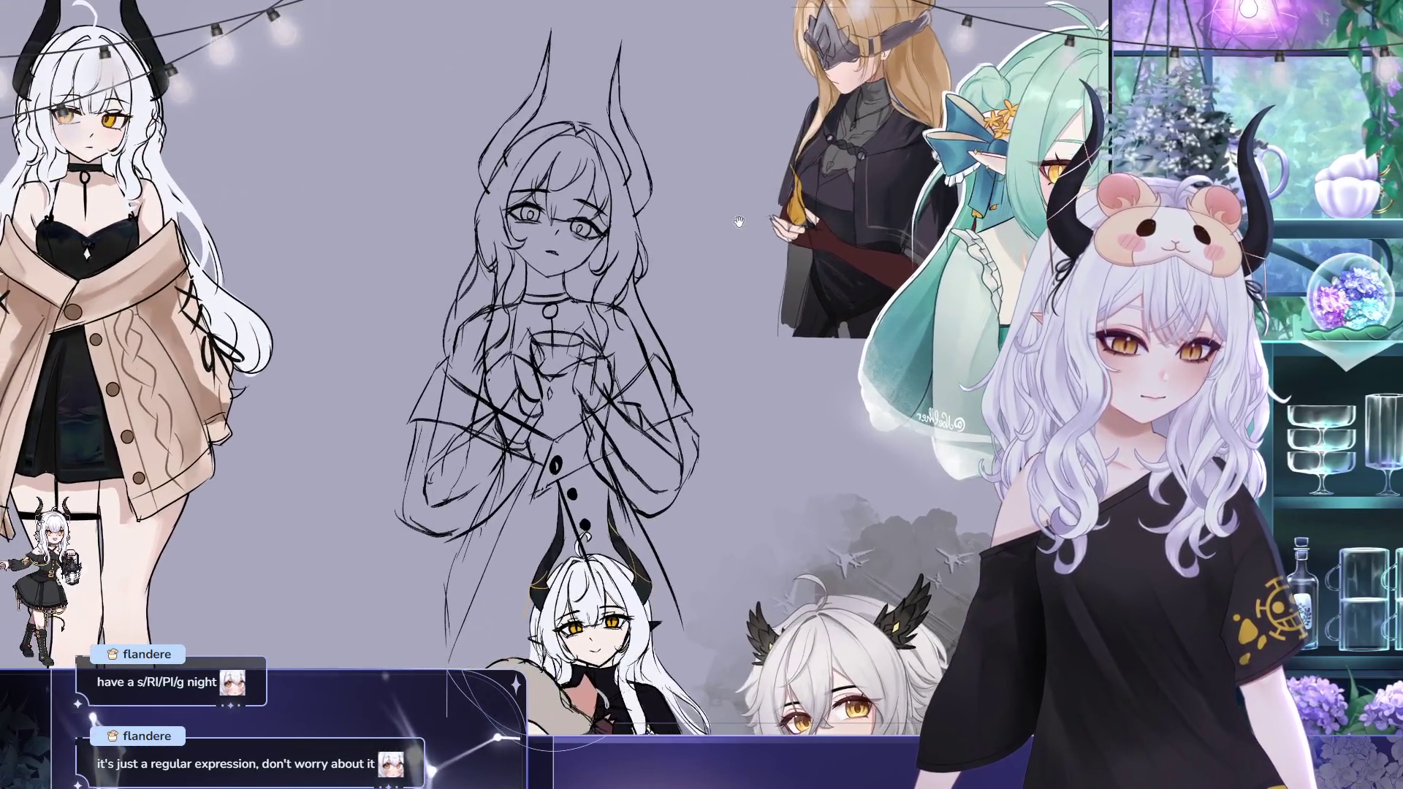
drag(725, 223, 648, 251)
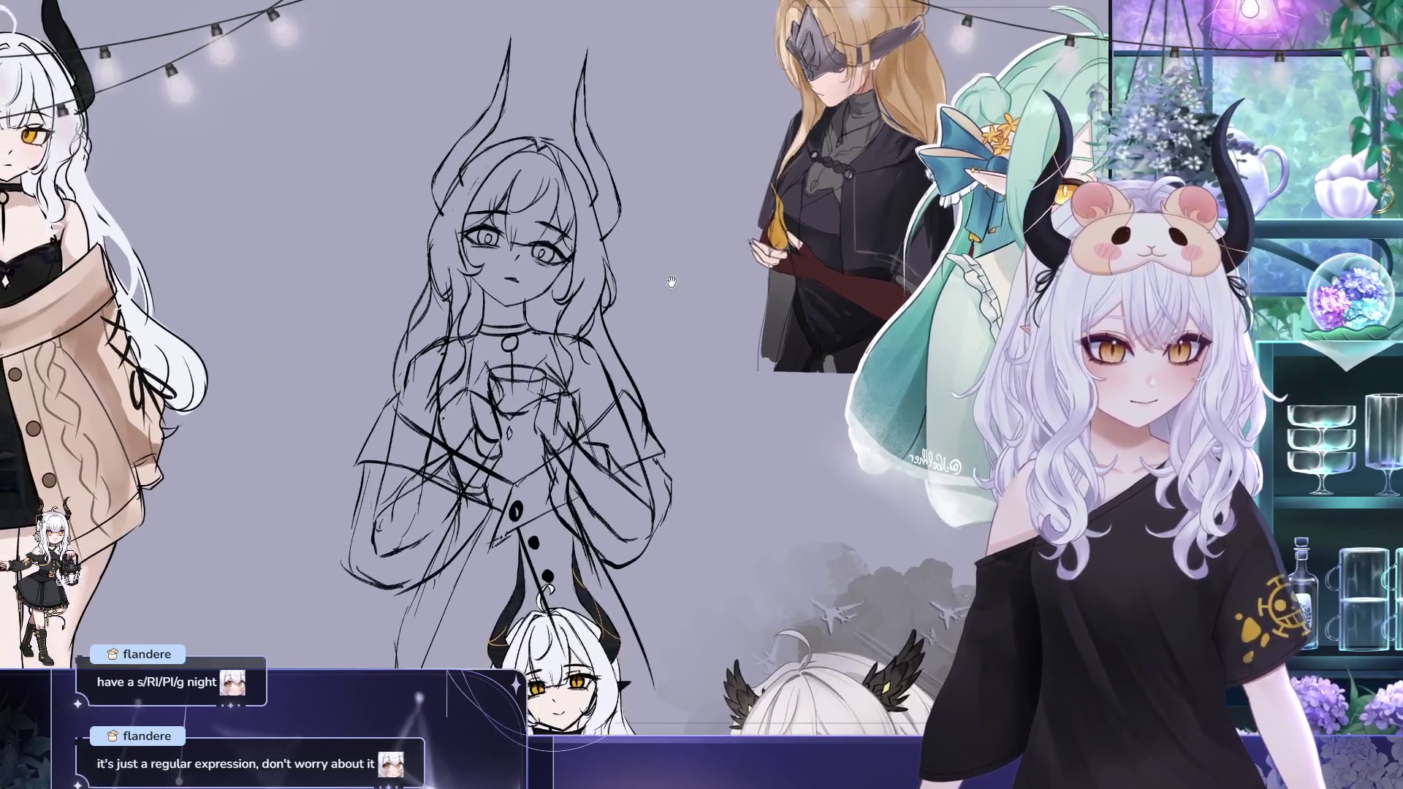
scroll(648, 242, up, 2)
scroll(647, 242, up, 2)
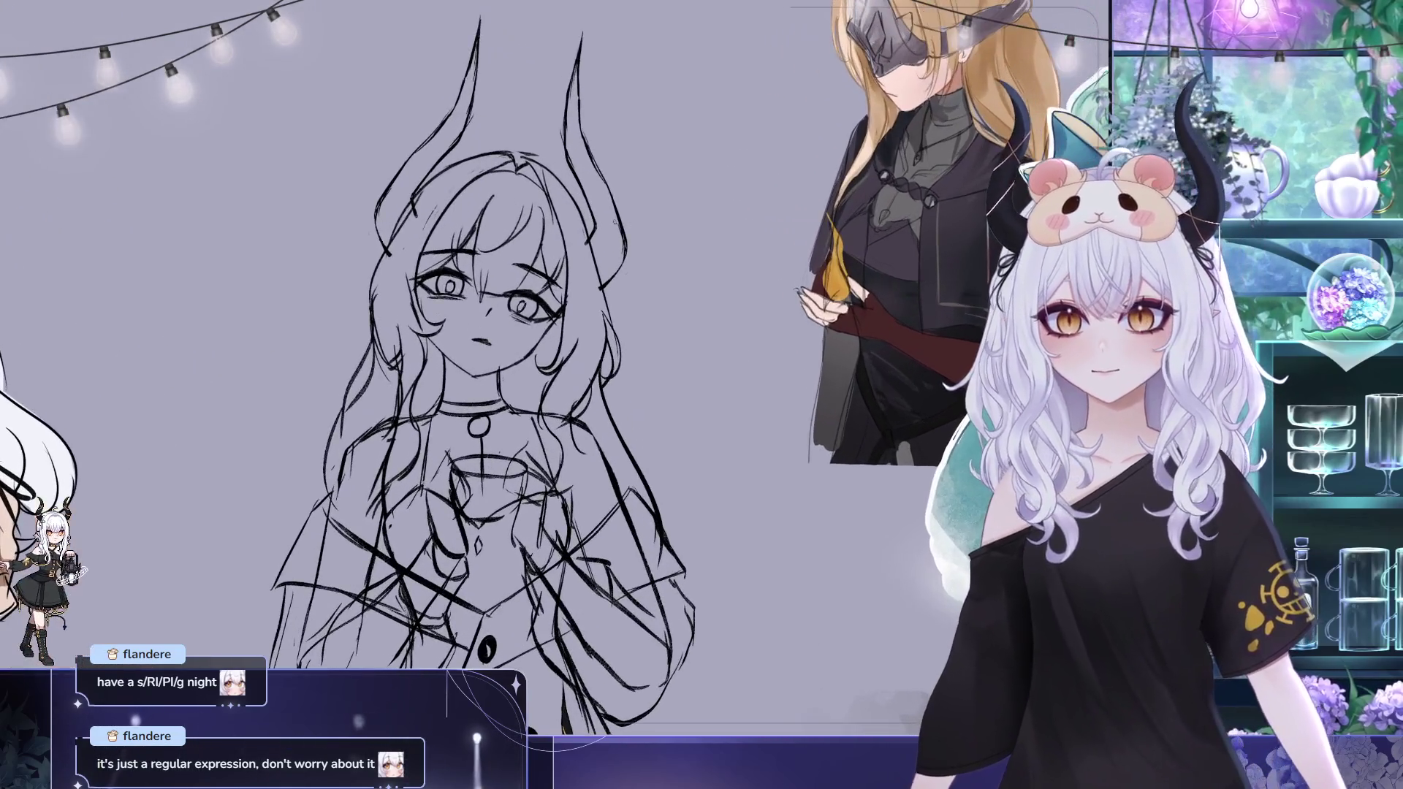
scroll(483, 362, up, 1)
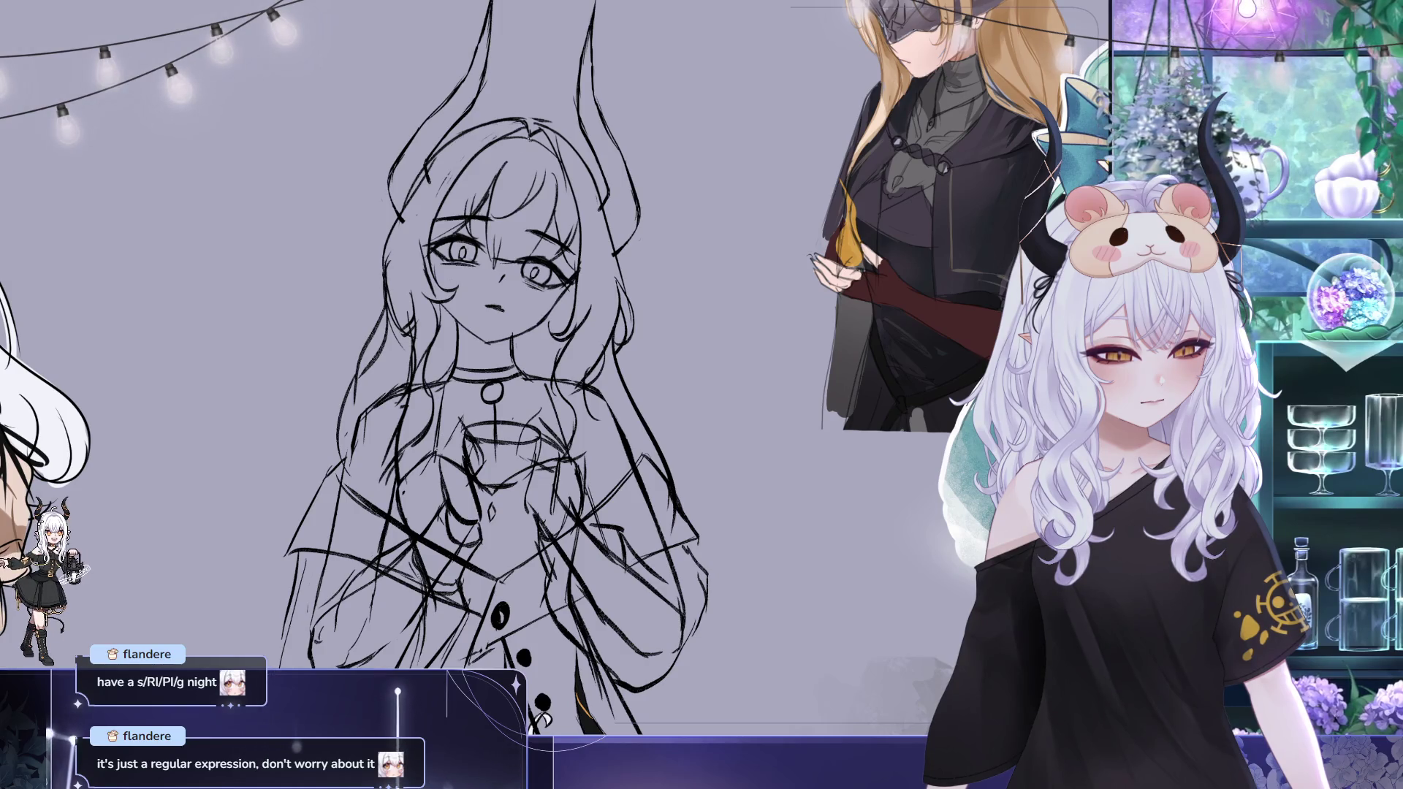
drag(558, 191, 586, 206)
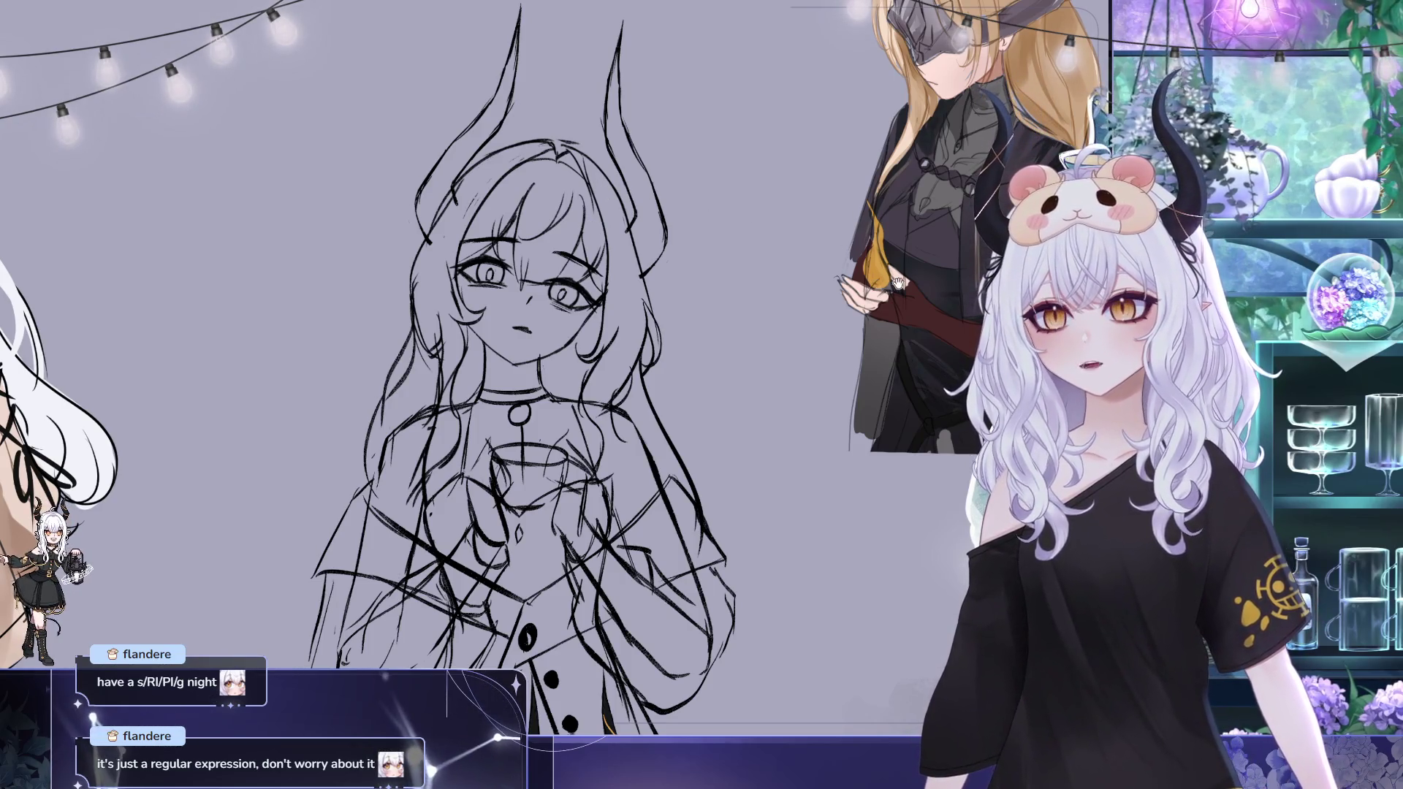
mouse_move(897, 283)
mouse_down()
mouse_move(798, 340)
mouse_move(767, 336)
mouse_move(769, 357)
mouse_up()
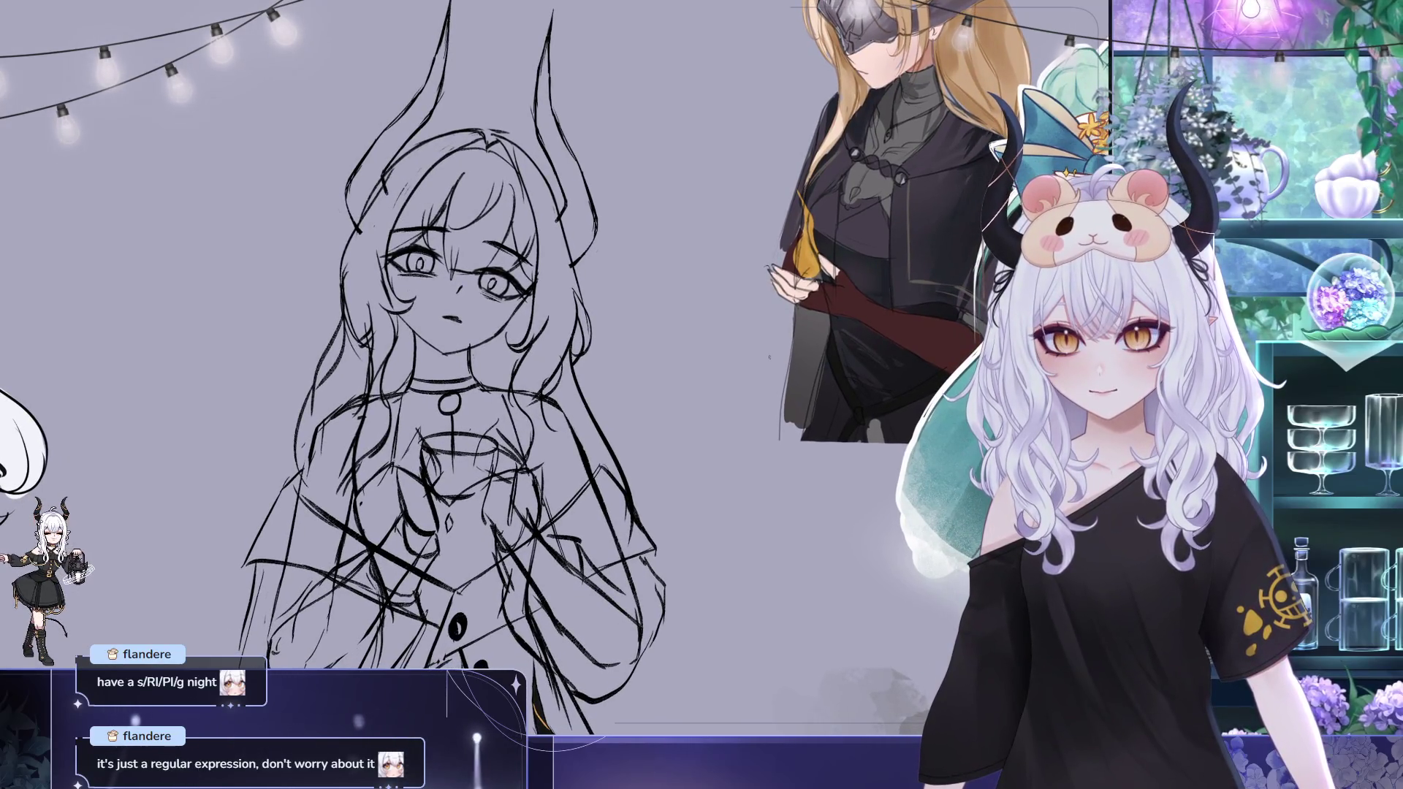
scroll(654, 322, down, 2)
scroll(658, 324, down, 3)
scroll(667, 326, down, 2)
scroll(674, 330, down, 1)
scroll(677, 332, up, 2)
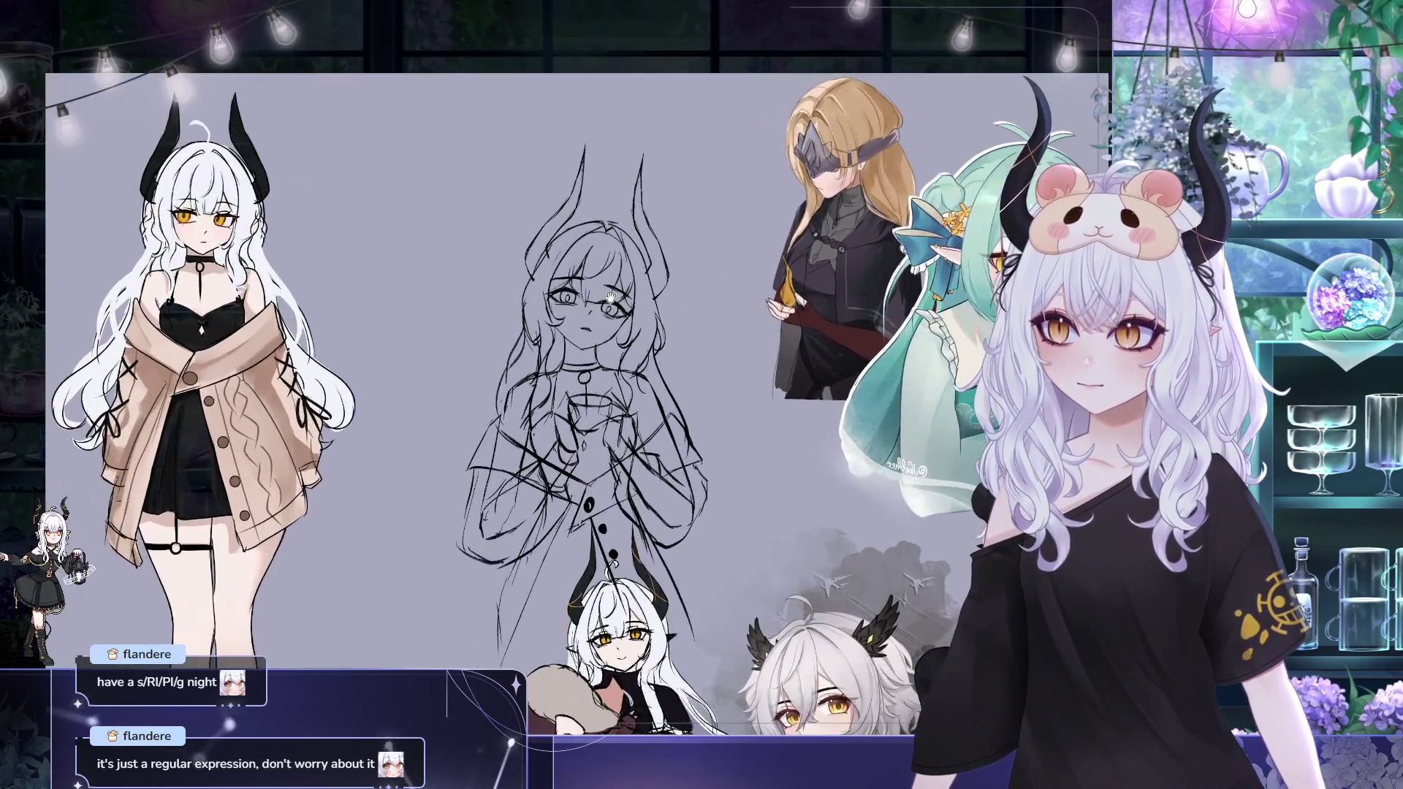
scroll(678, 331, up, 2)
scroll(678, 331, up, 2)
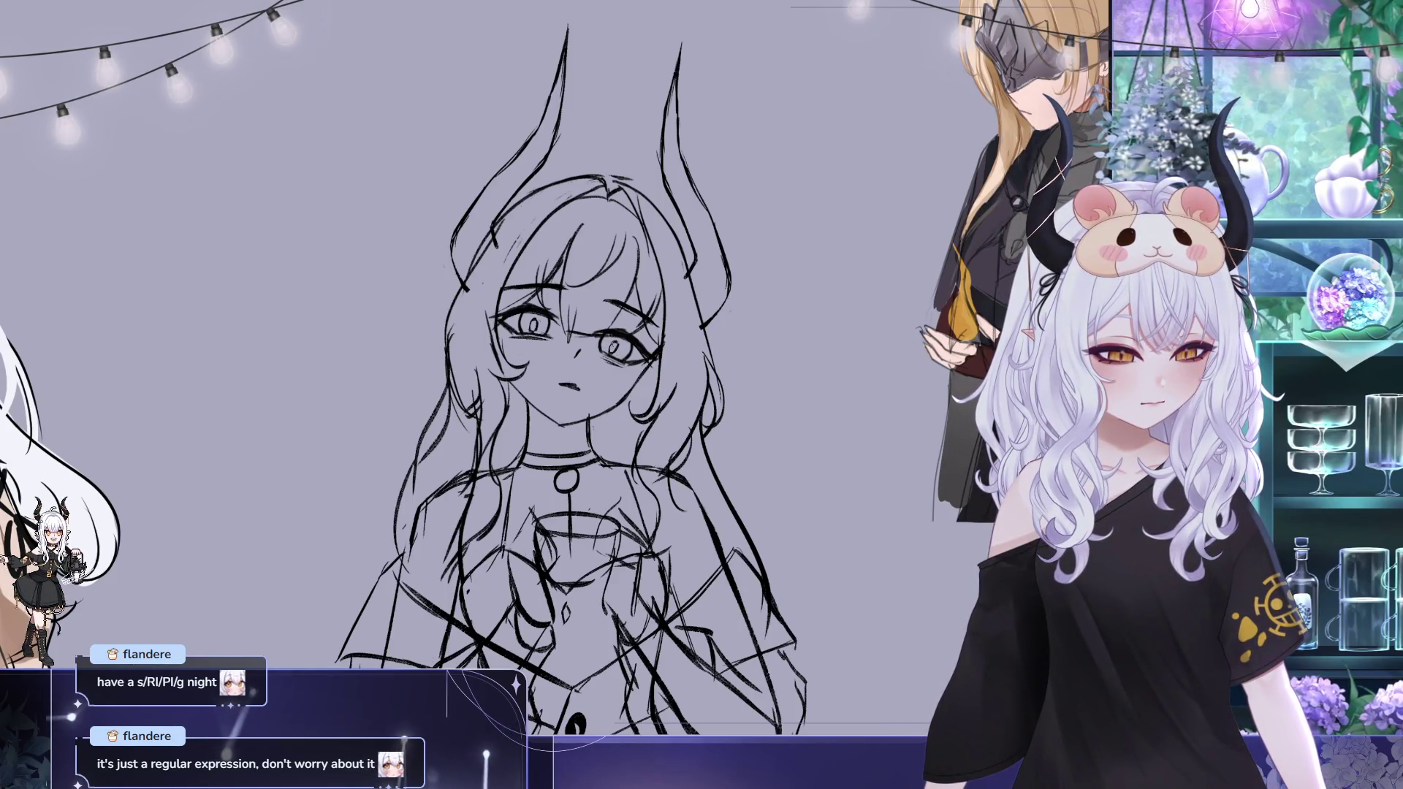
drag(662, 353, 674, 353)
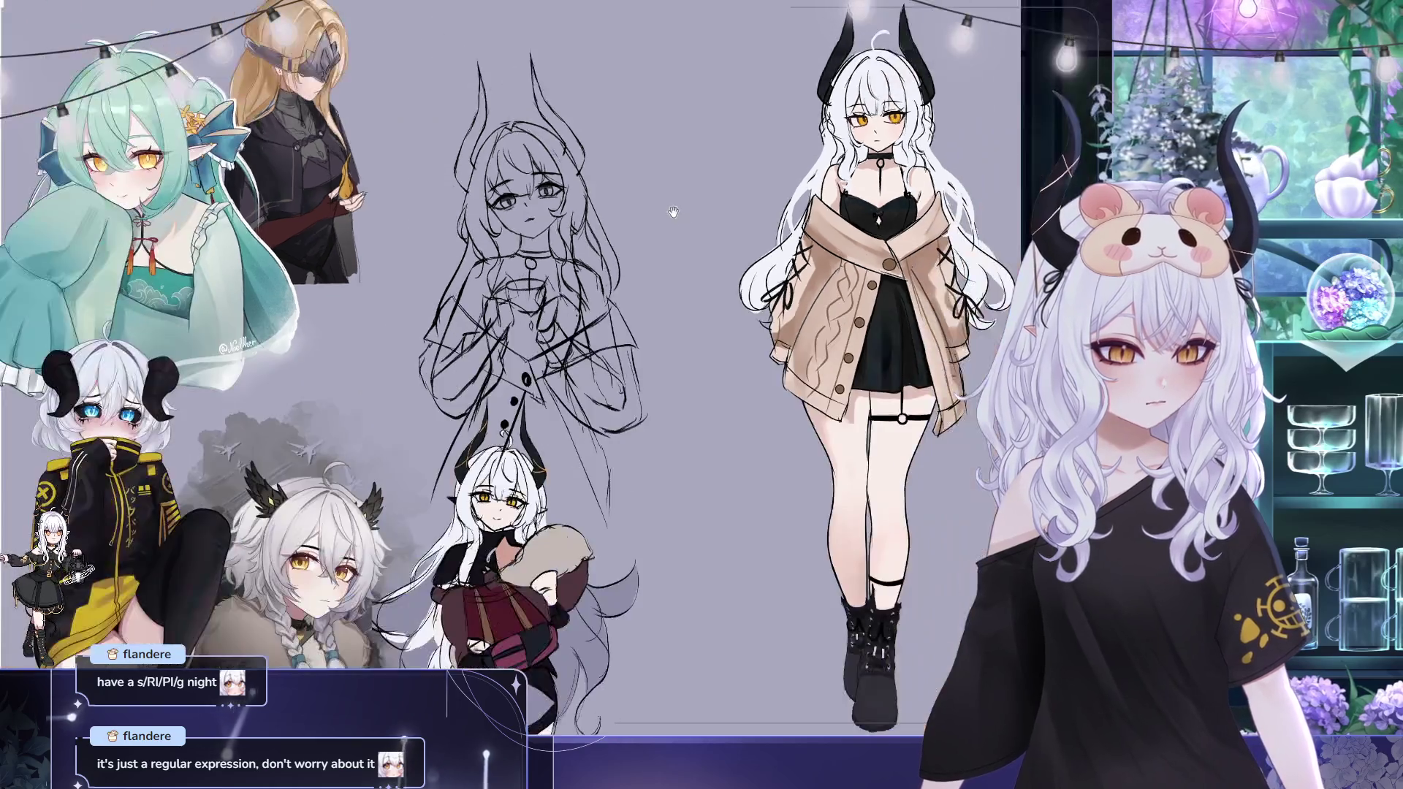
key(m)
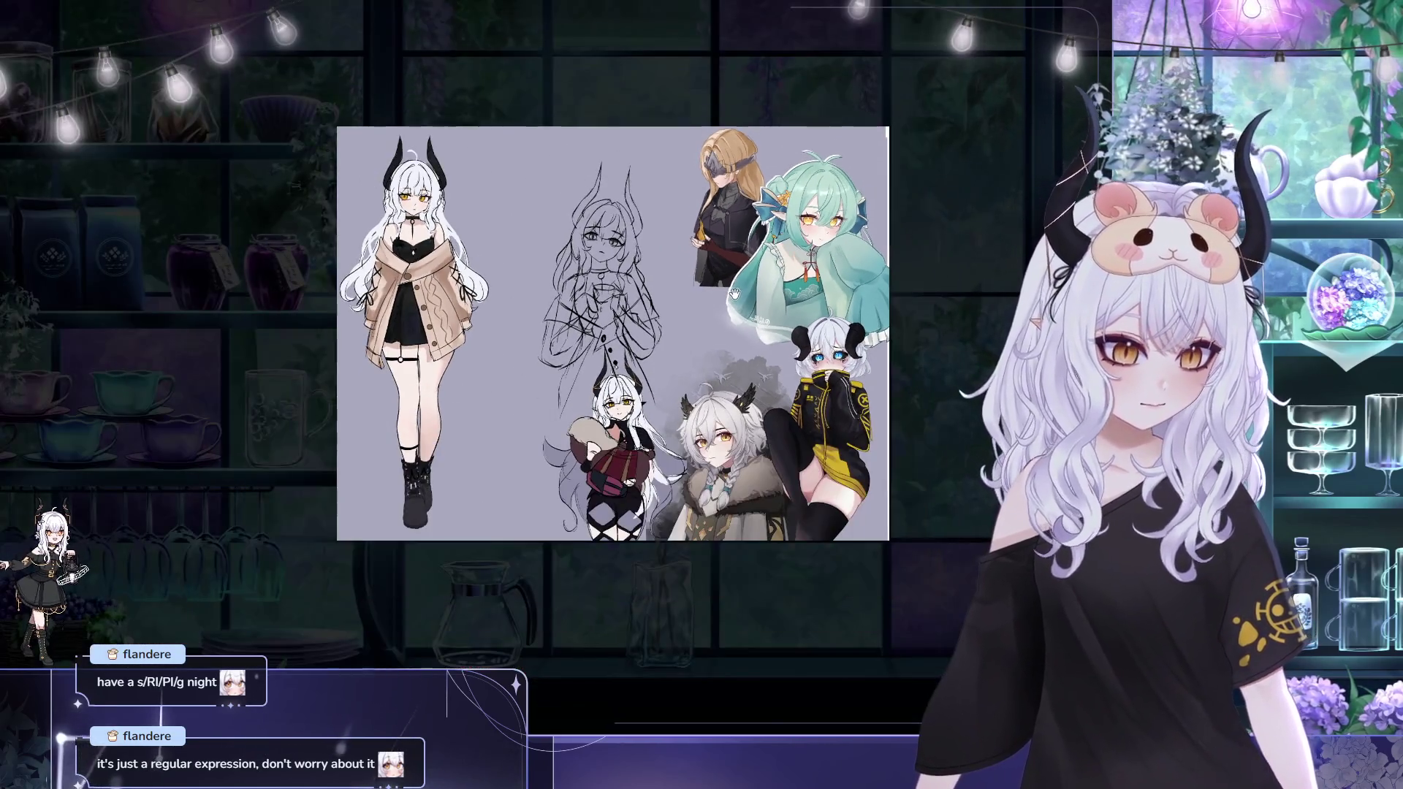
scroll(711, 290, up, 3)
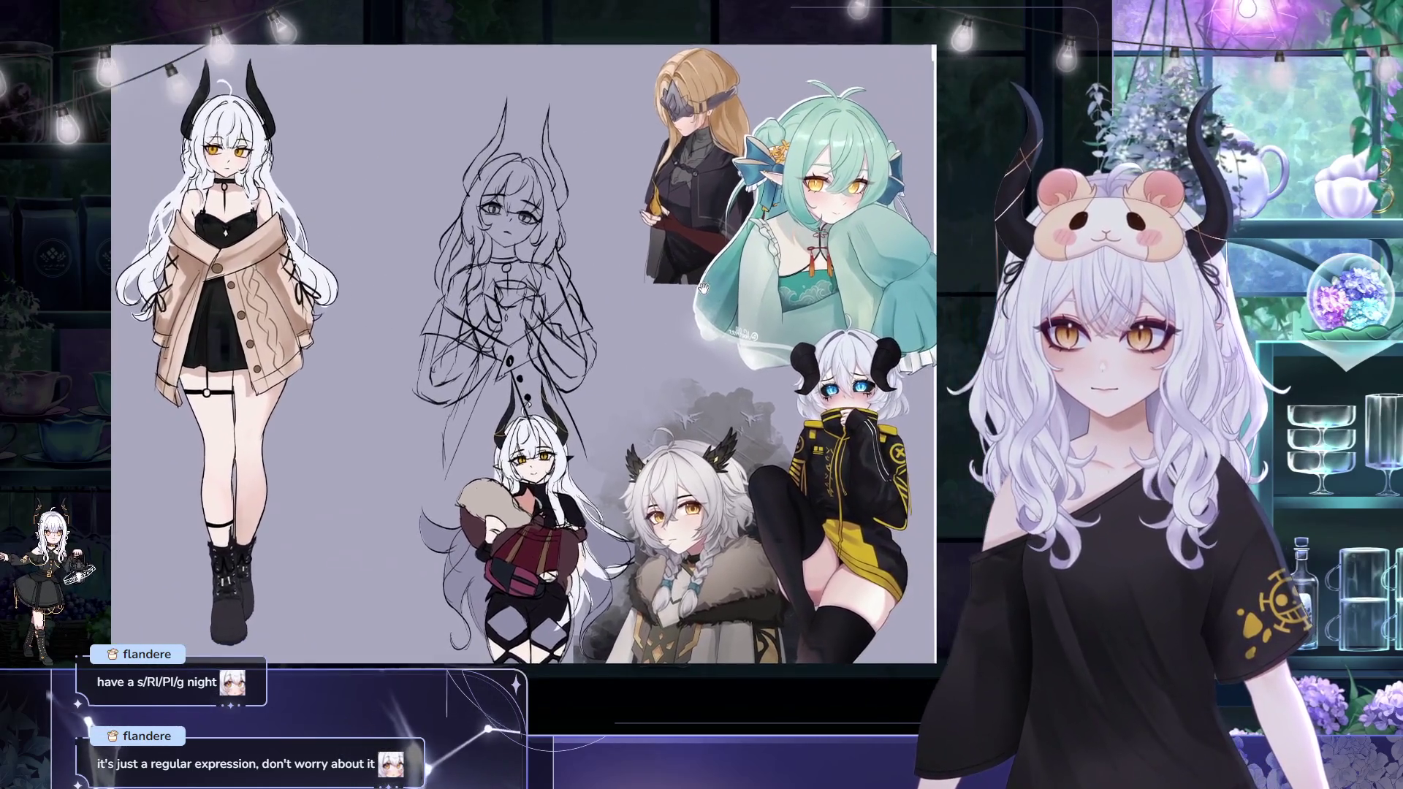
Transform the sketch leftward and taller, confirm it, then undo the unwanted result
drag(804, 325, 738, 293)
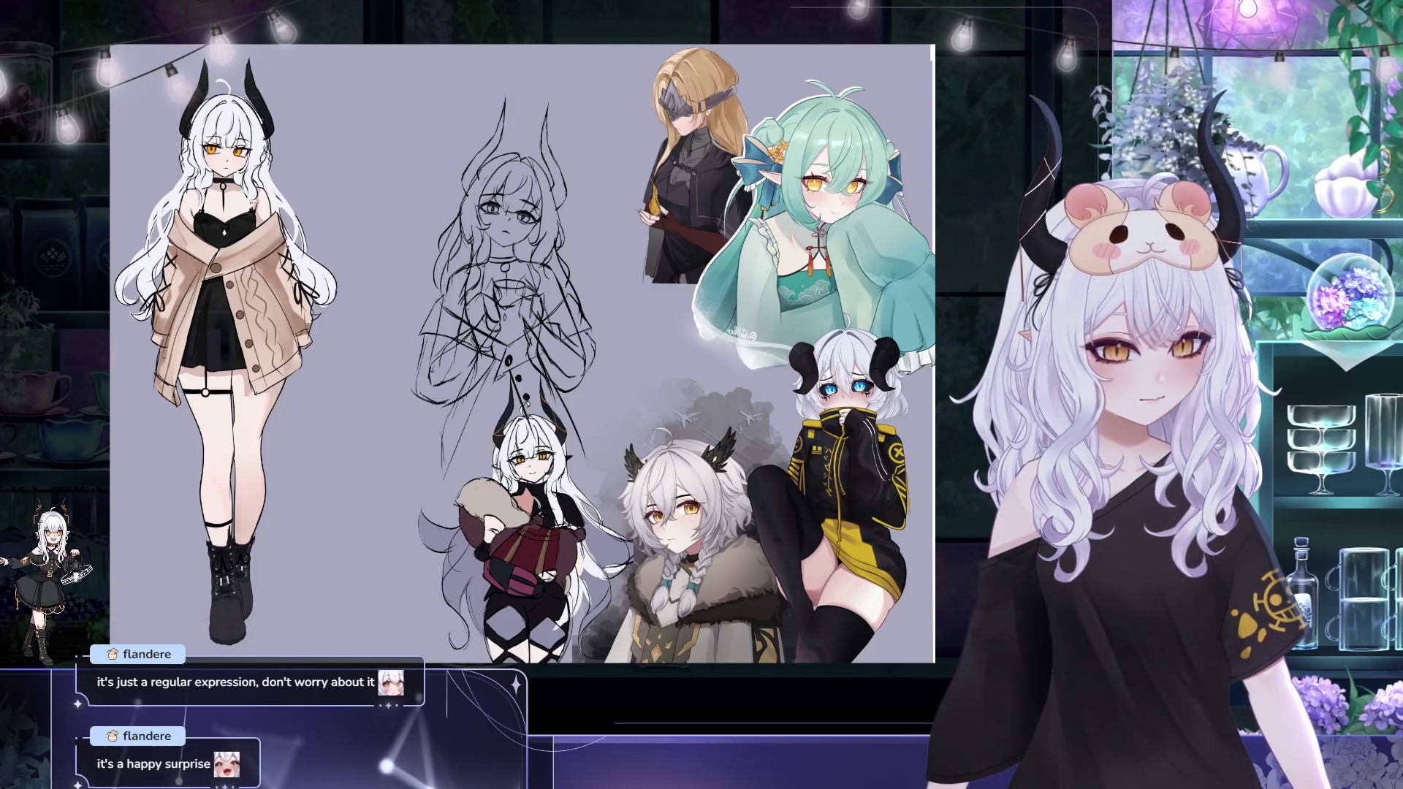
key(ctrl+t)
mouse_move(603, 348)
mouse_down()
mouse_move(536, 350)
mouse_move(514, 391)
mouse_up()
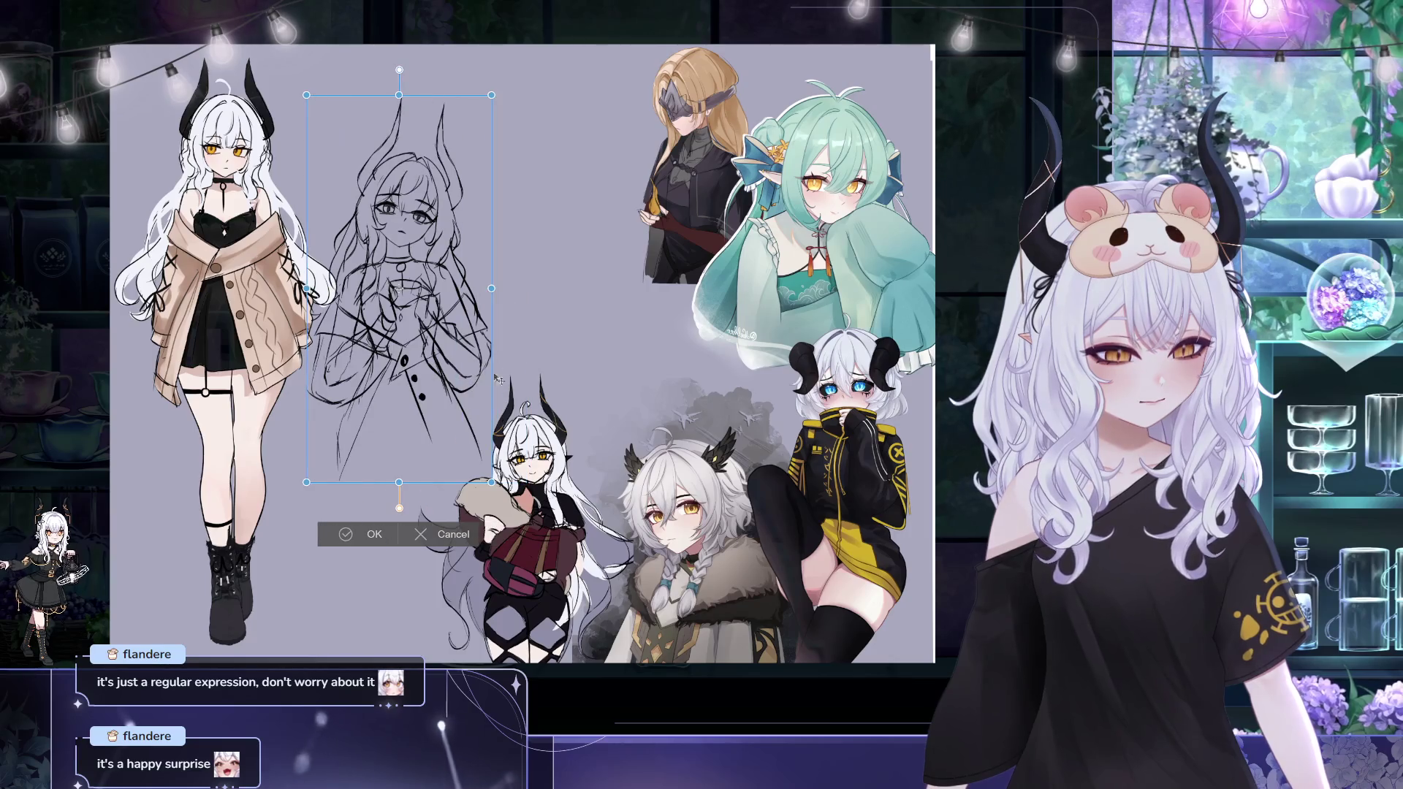
click(393, 534)
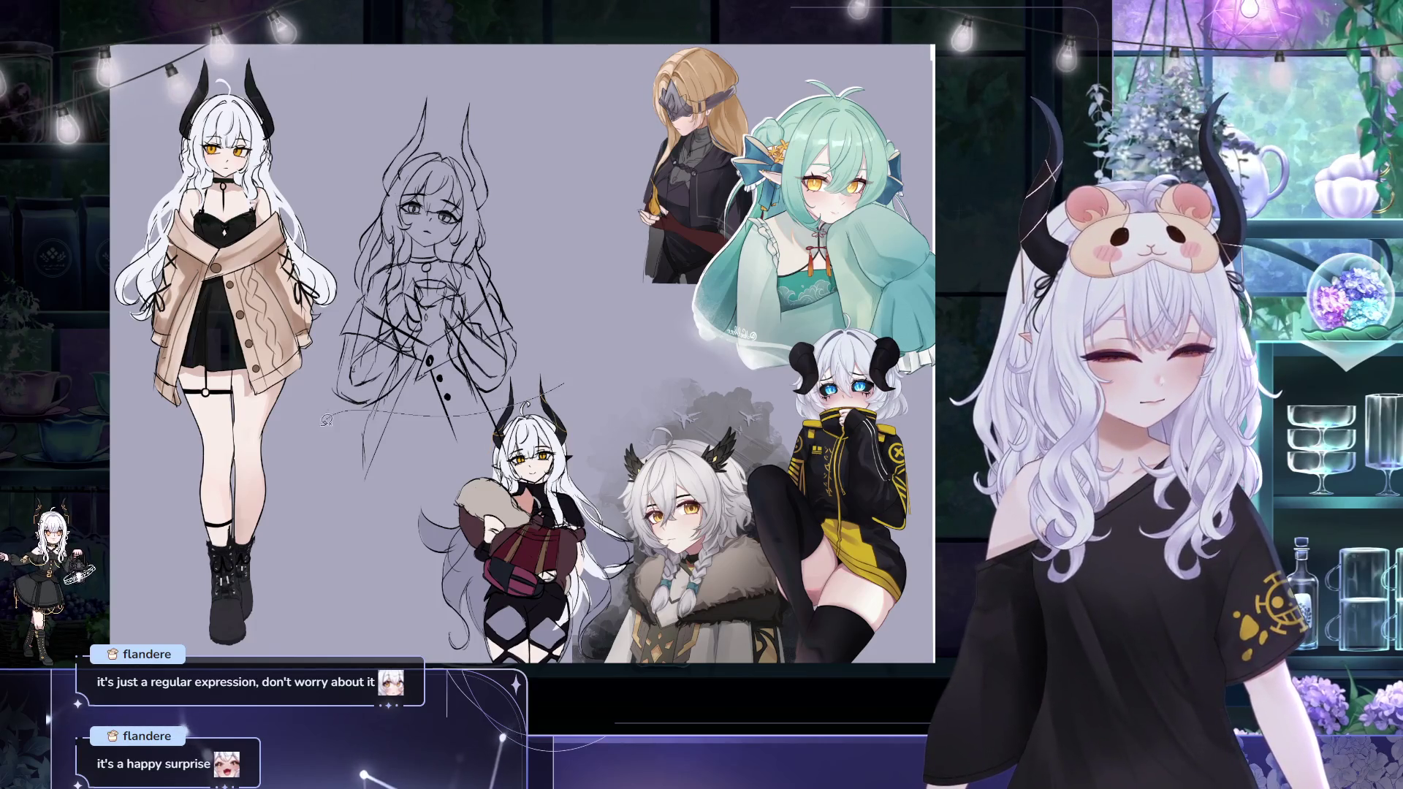
key(ctrl+z)
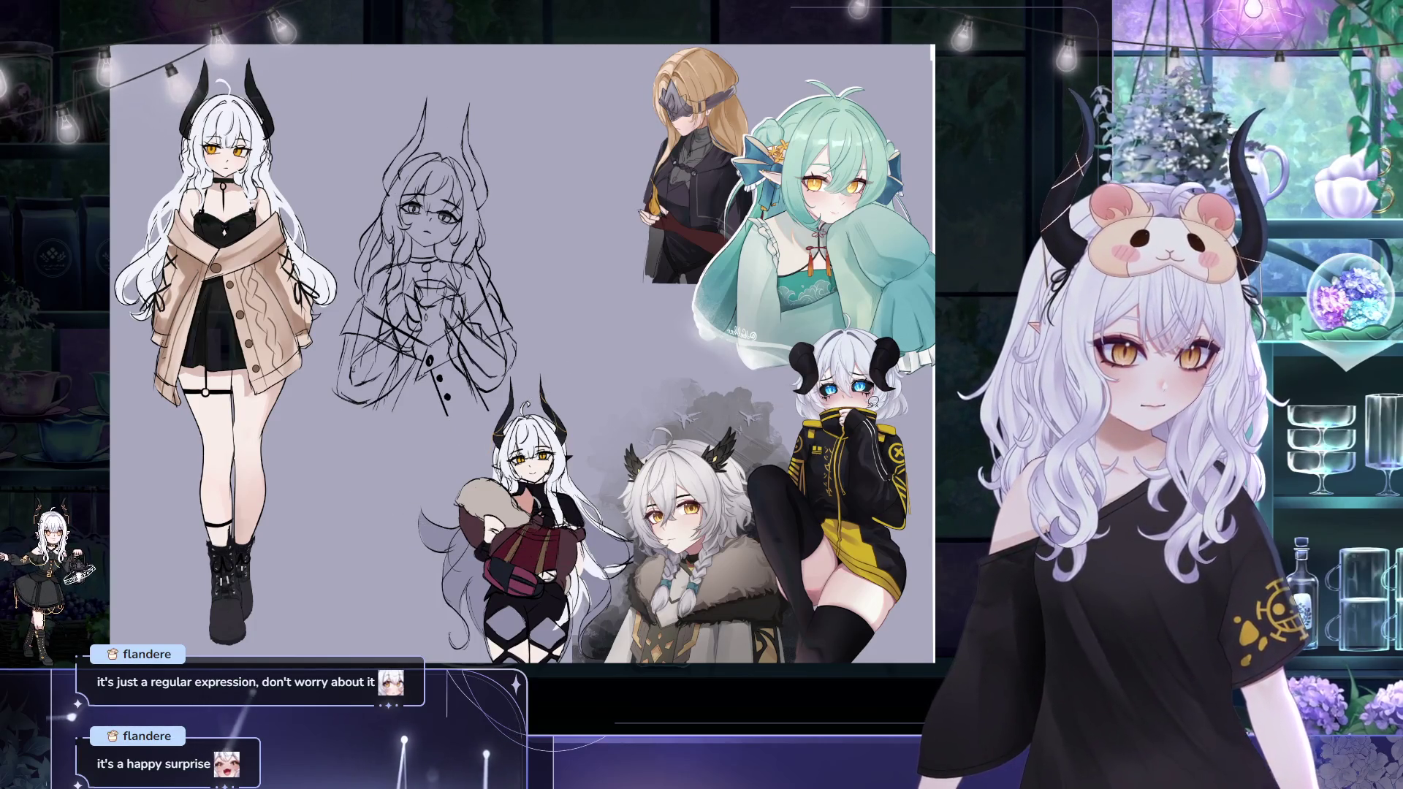
scroll(529, 244, down, 2)
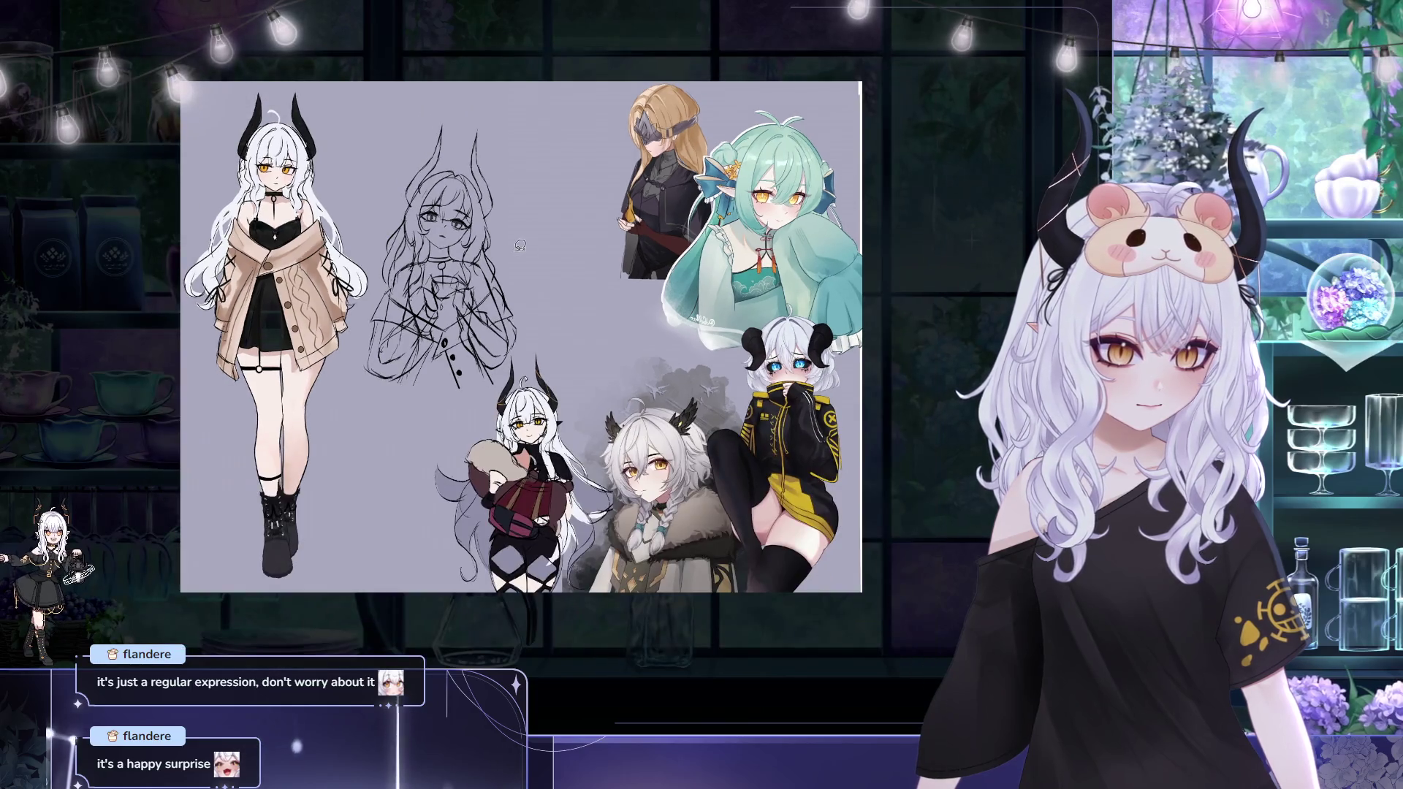
scroll(520, 246, down, 2)
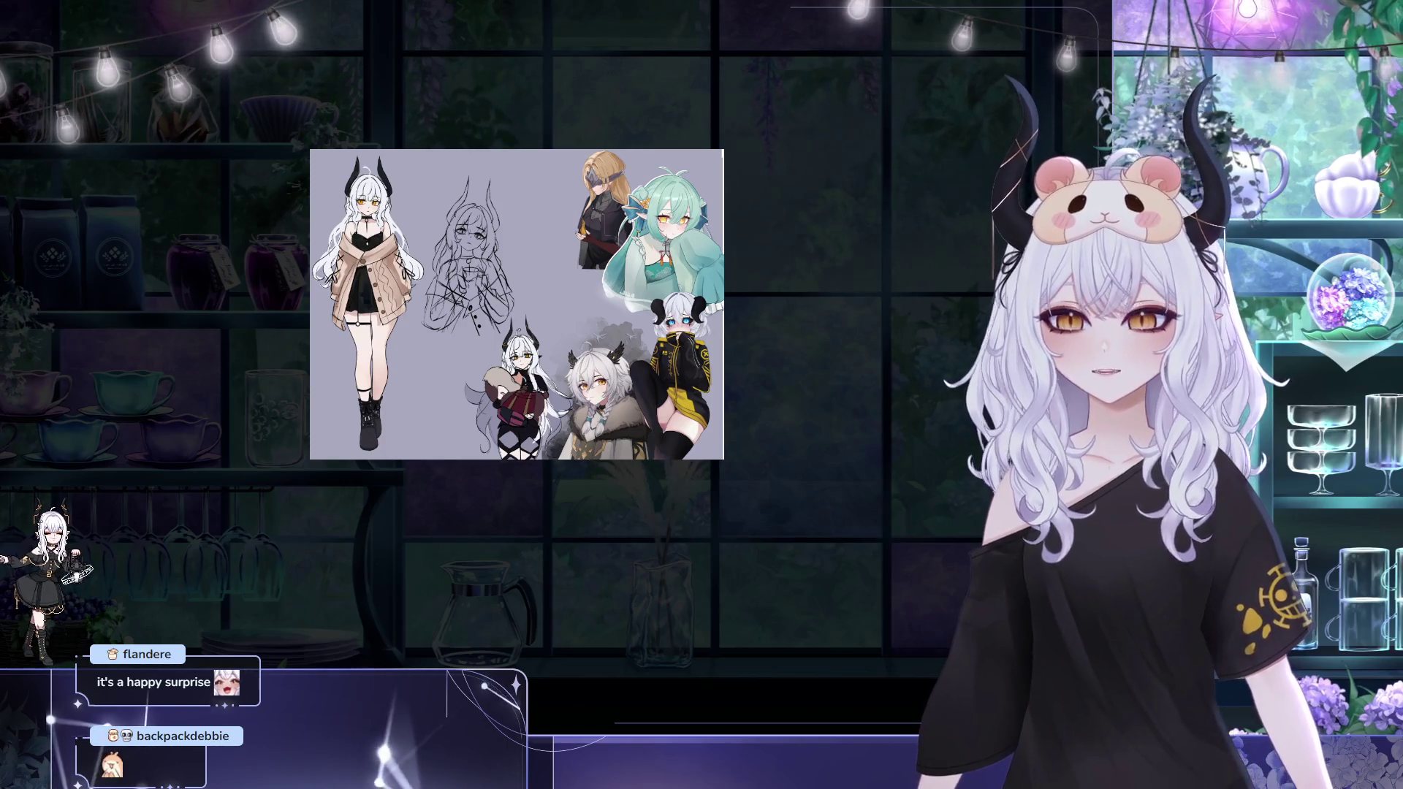
Mirror the canvas, move the sketch up-left with a transform, confirm and zoom to fit
key(m)
scroll(775, 225, up, 5)
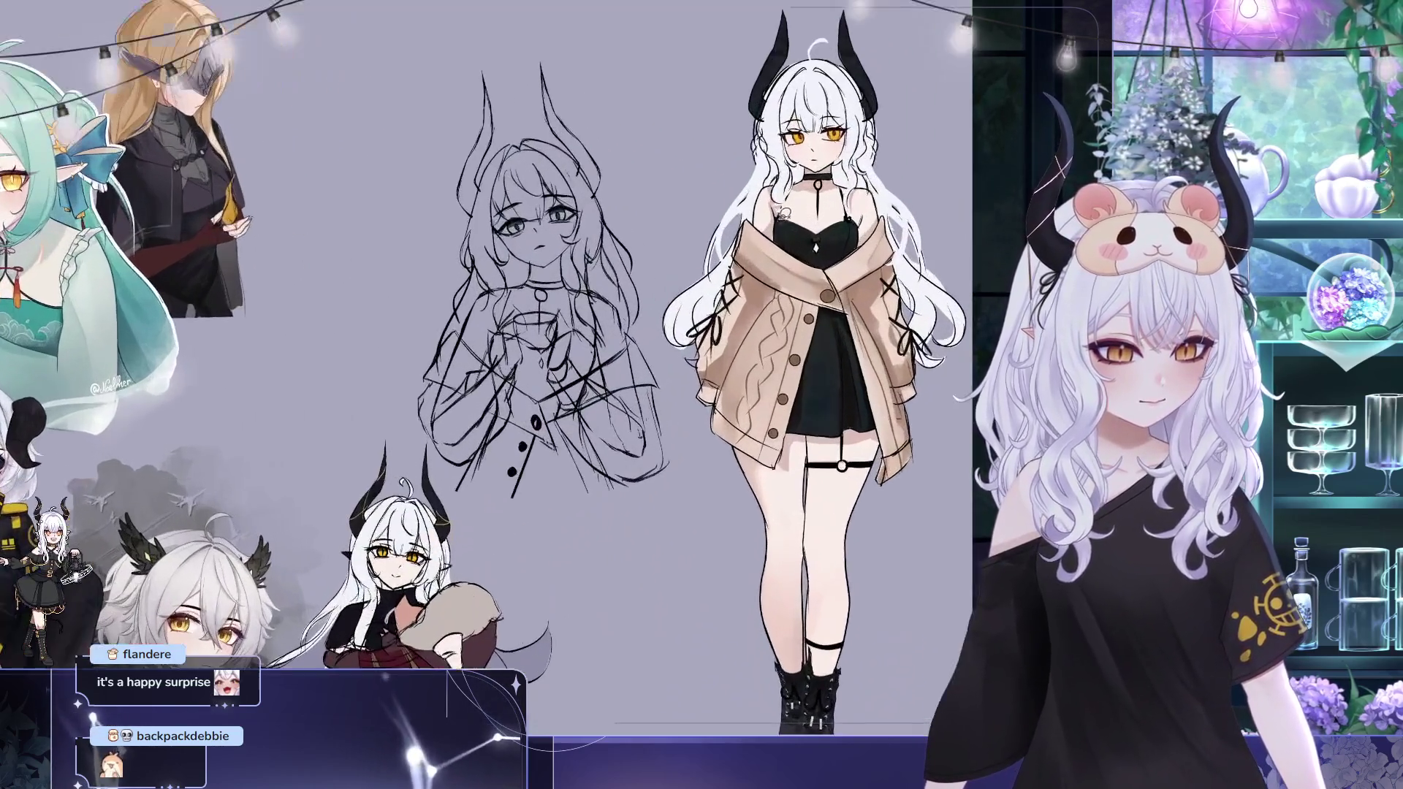
key(ctrl+t)
mouse_move(544, 429)
mouse_down()
mouse_move(477, 394)
mouse_move(370, 380)
mouse_up()
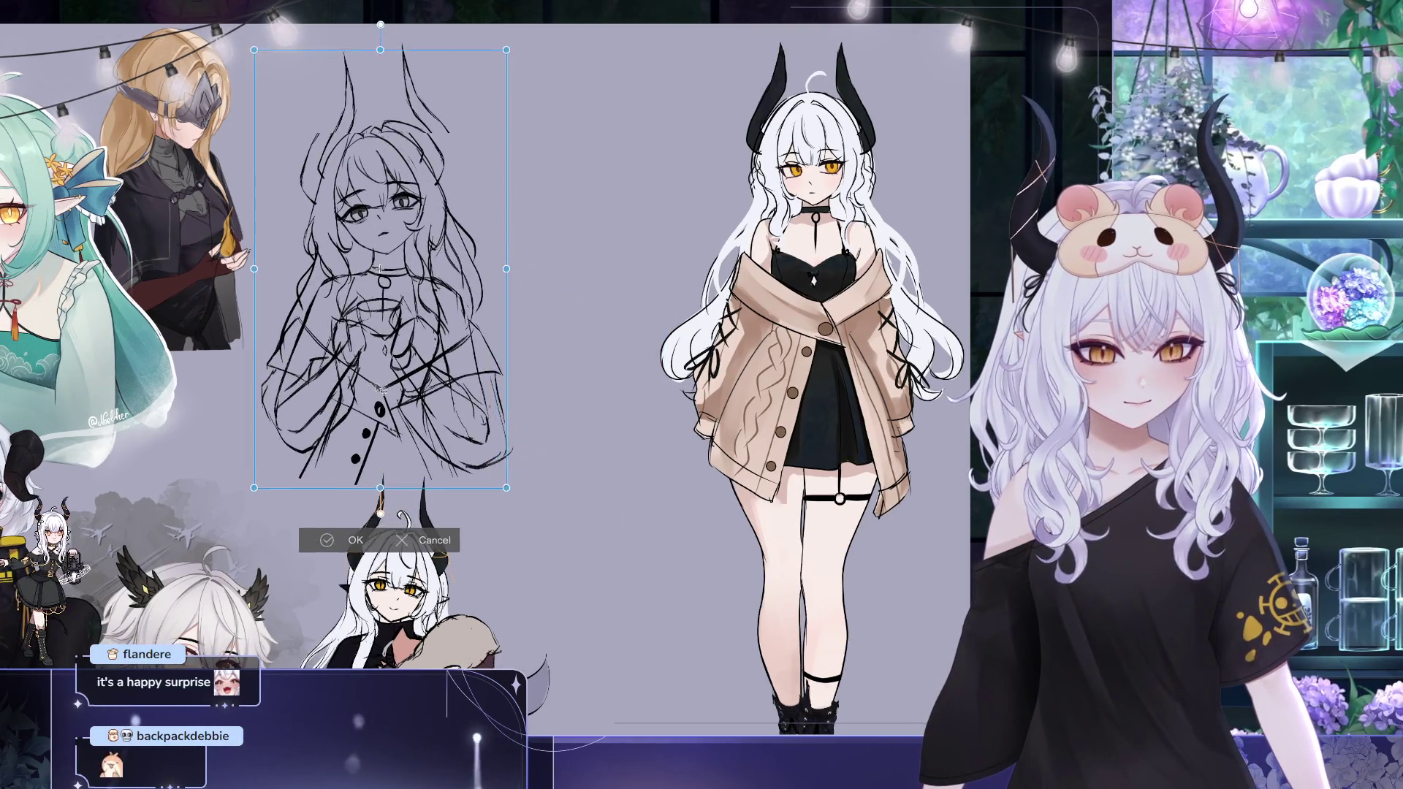
click(330, 530)
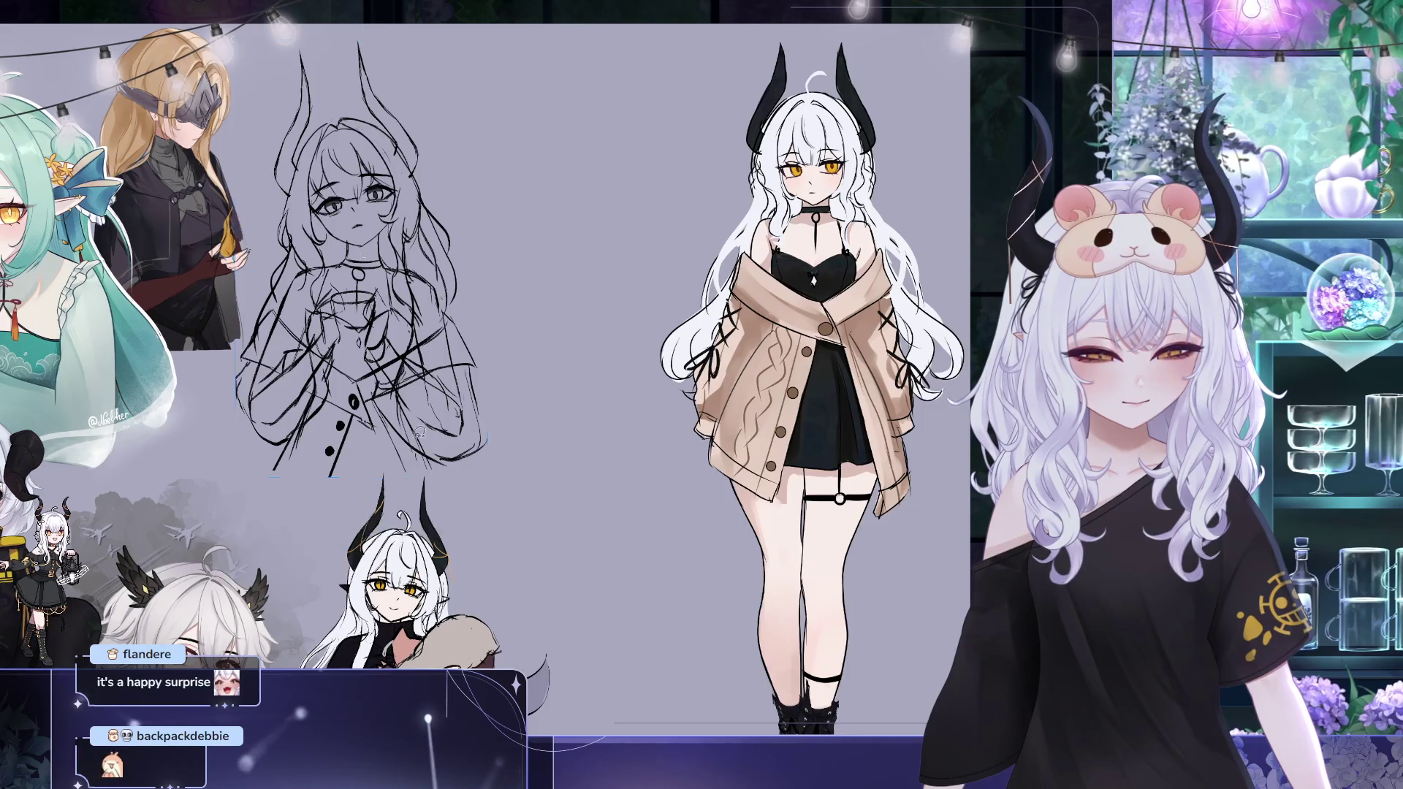
key(ctrl+0)
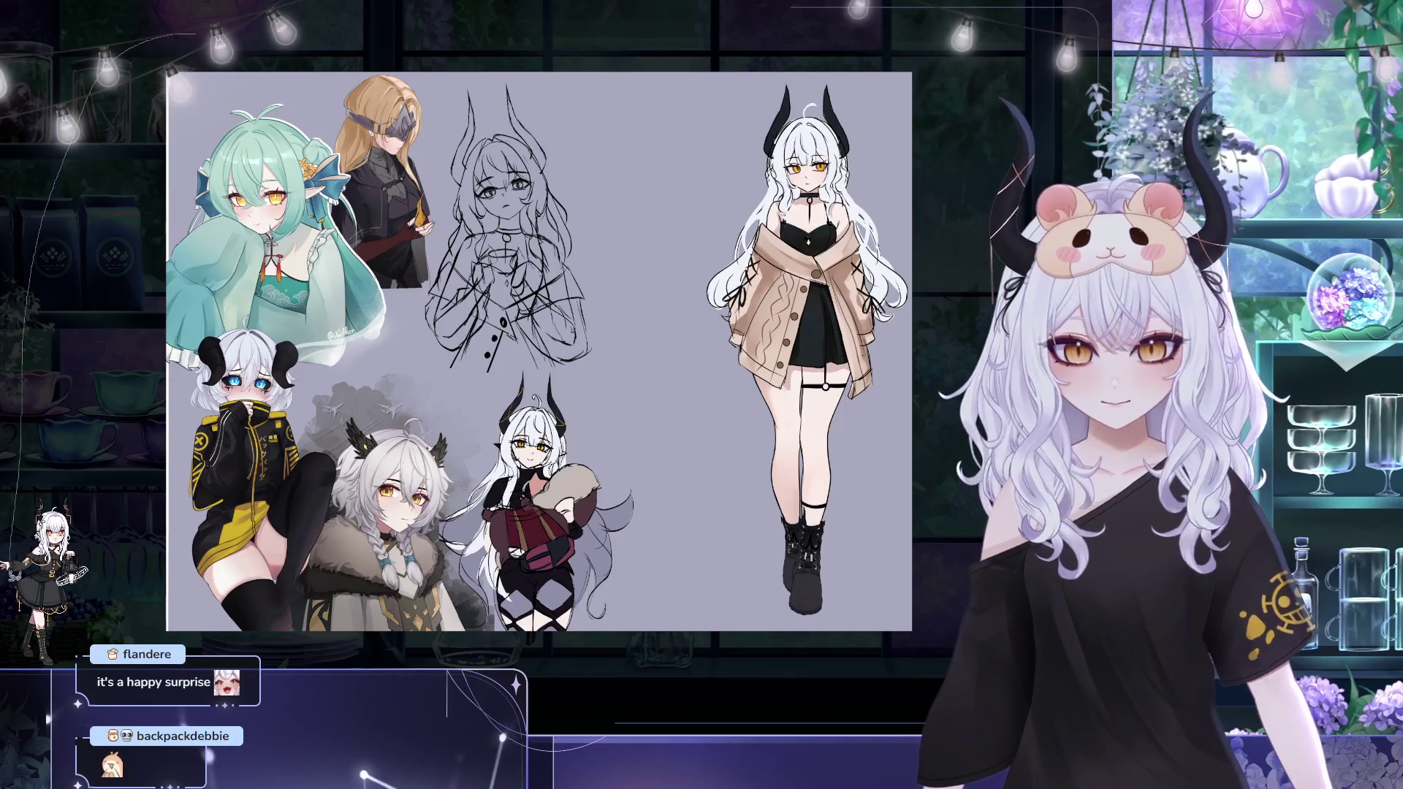
drag(180, 83, 351, 631)
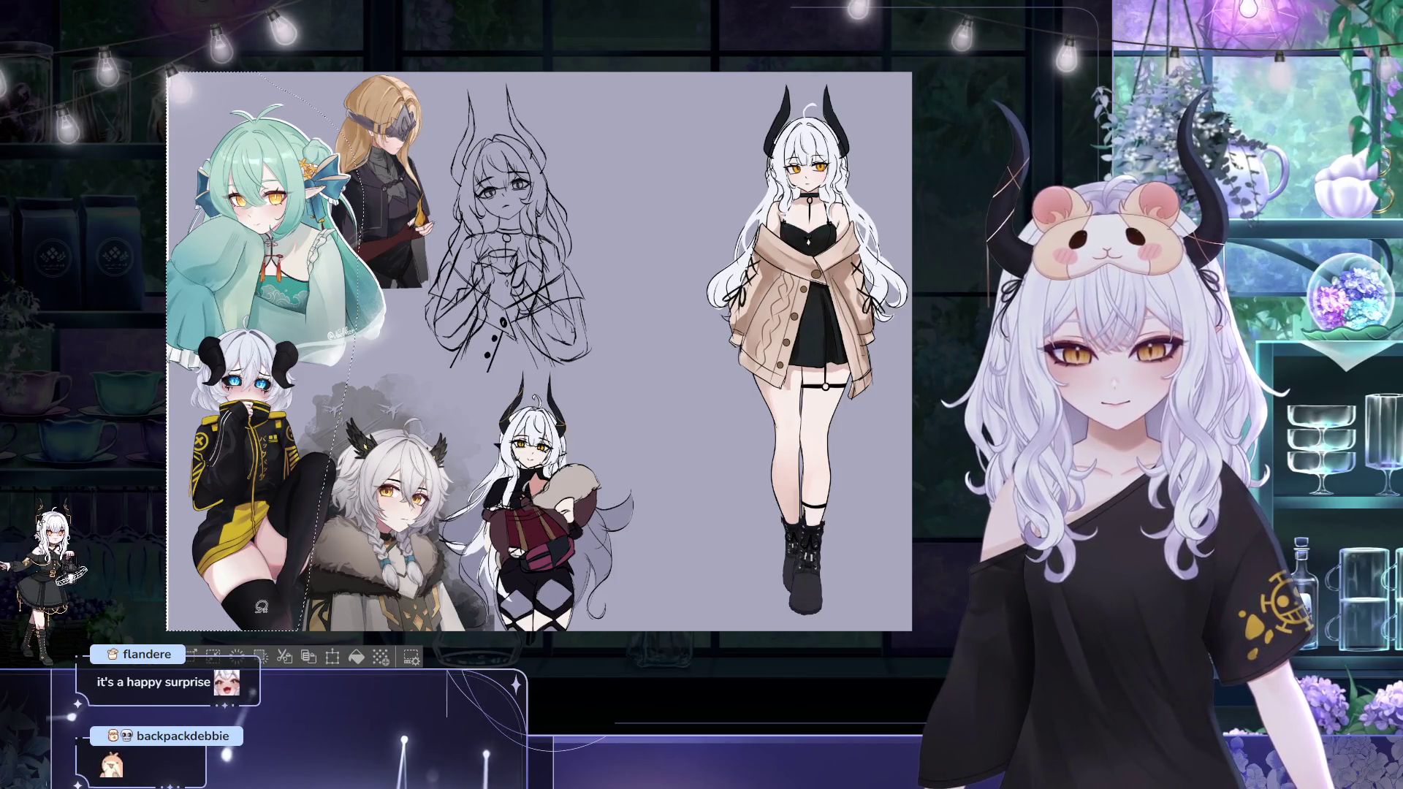
key(ctrl+d)
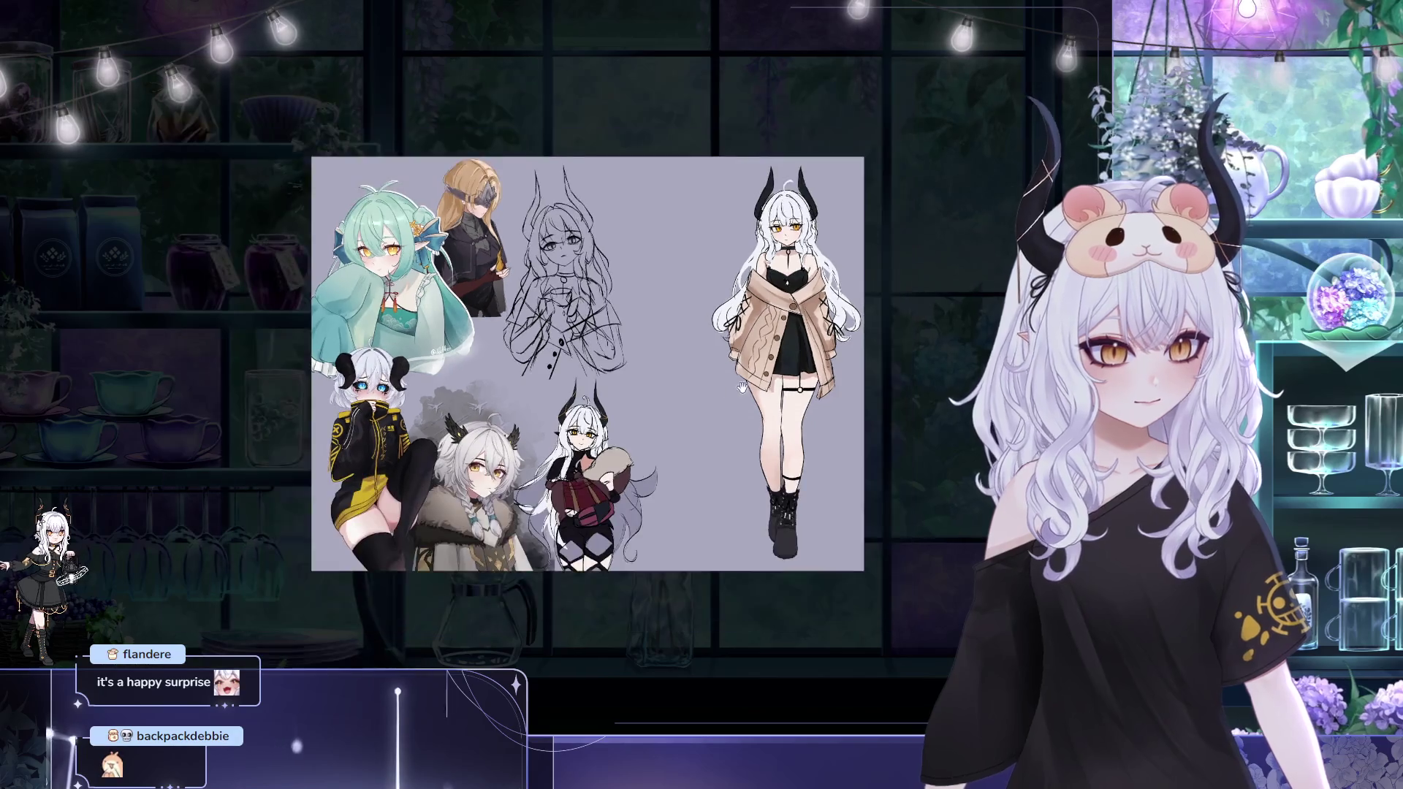
key(ctrl+minus)
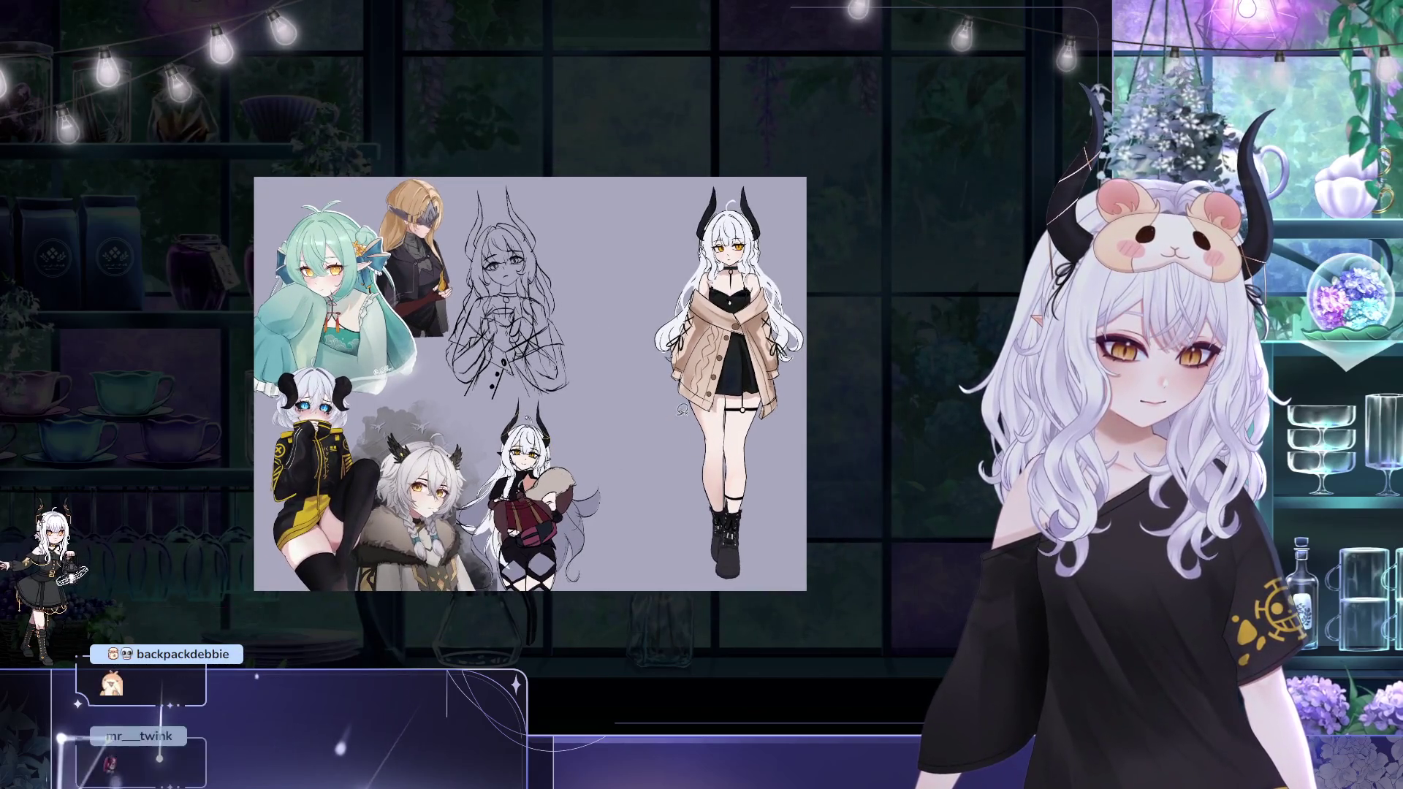
scroll(713, 417, up, 5)
scroll(554, 318, up, 3)
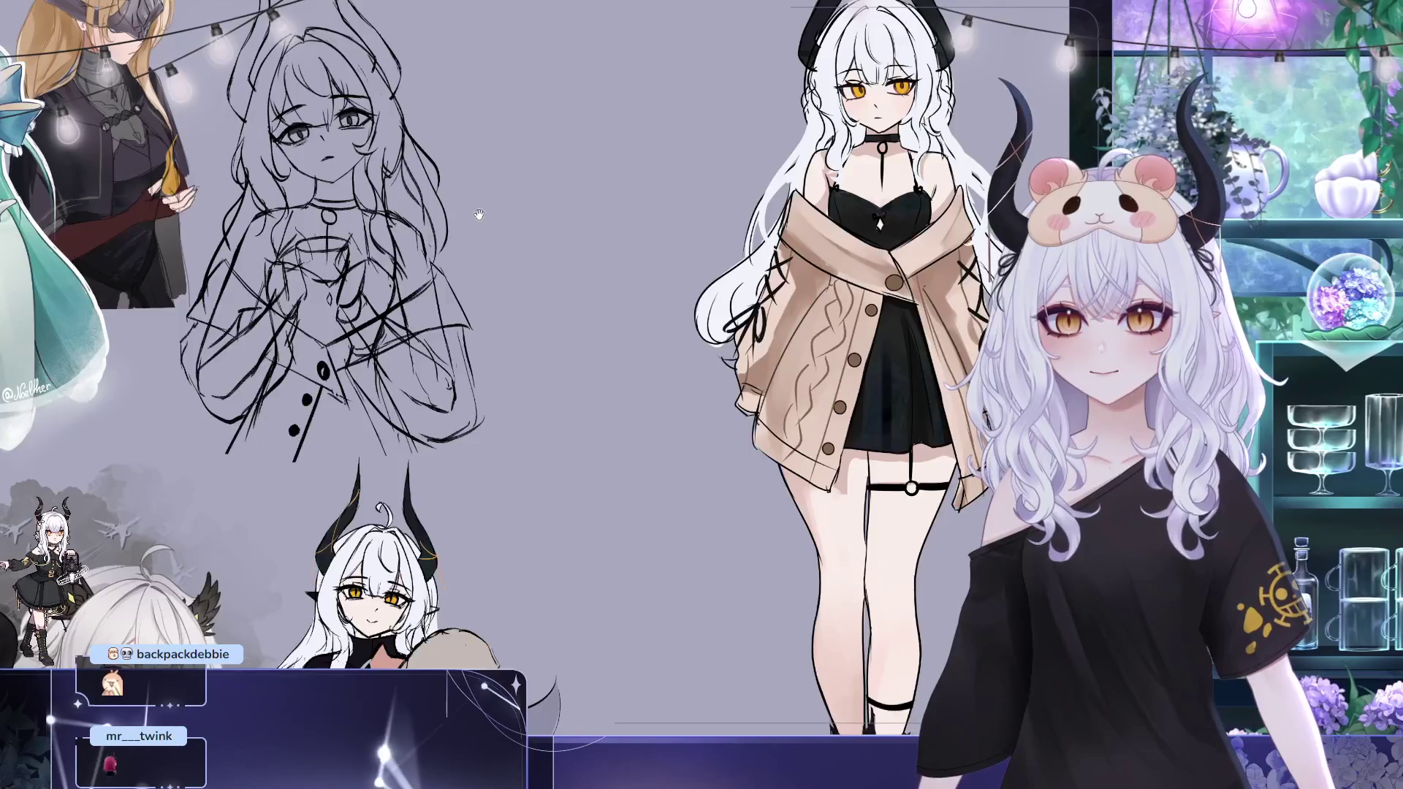
scroll(514, 264, down, 2)
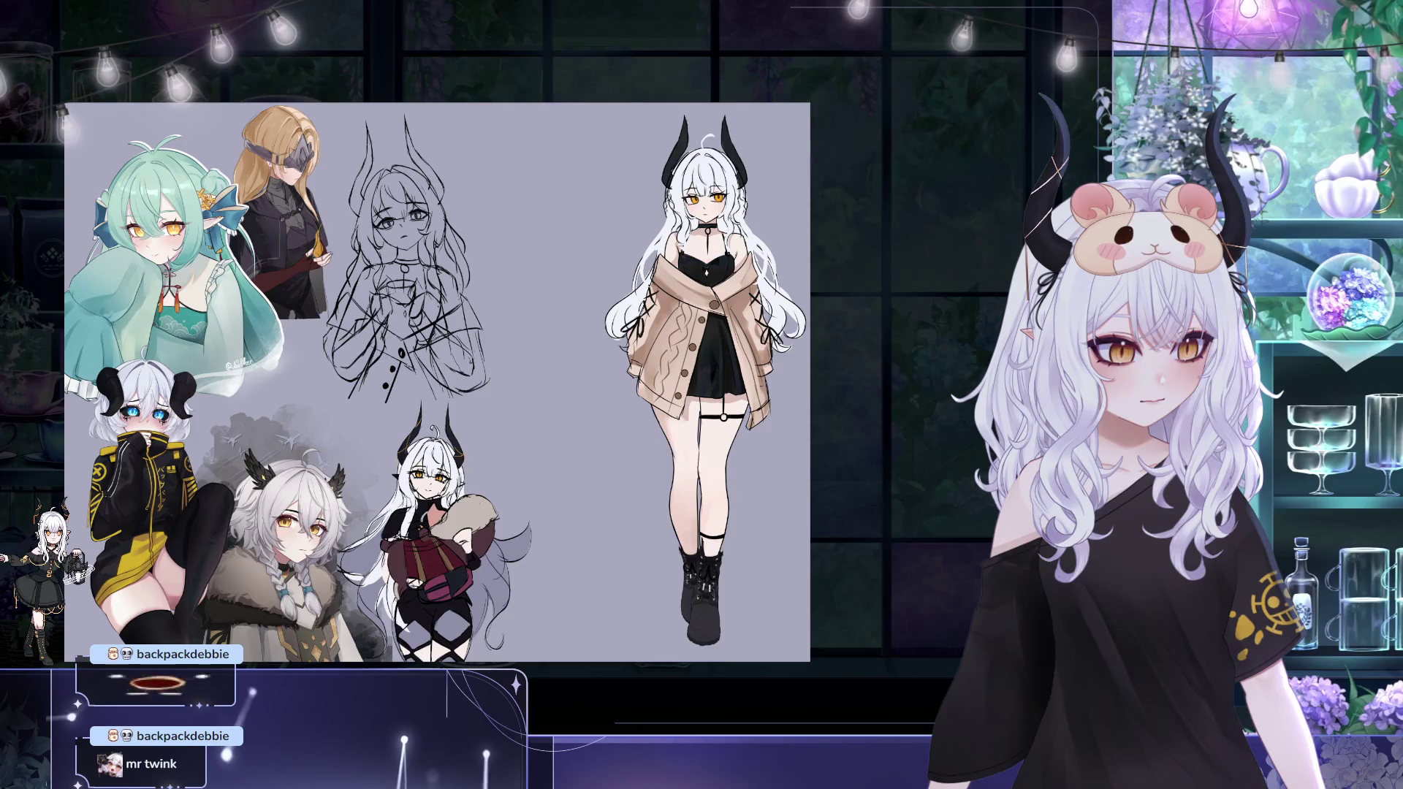
Transform the sketch toward the standing figure, settle it up-left and commit the move
key(ctrl+t)
drag(406, 257, 588, 258)
mouse_move(645, 387)
mouse_down()
mouse_move(627, 367)
mouse_move(464, 367)
mouse_up()
key(Return)
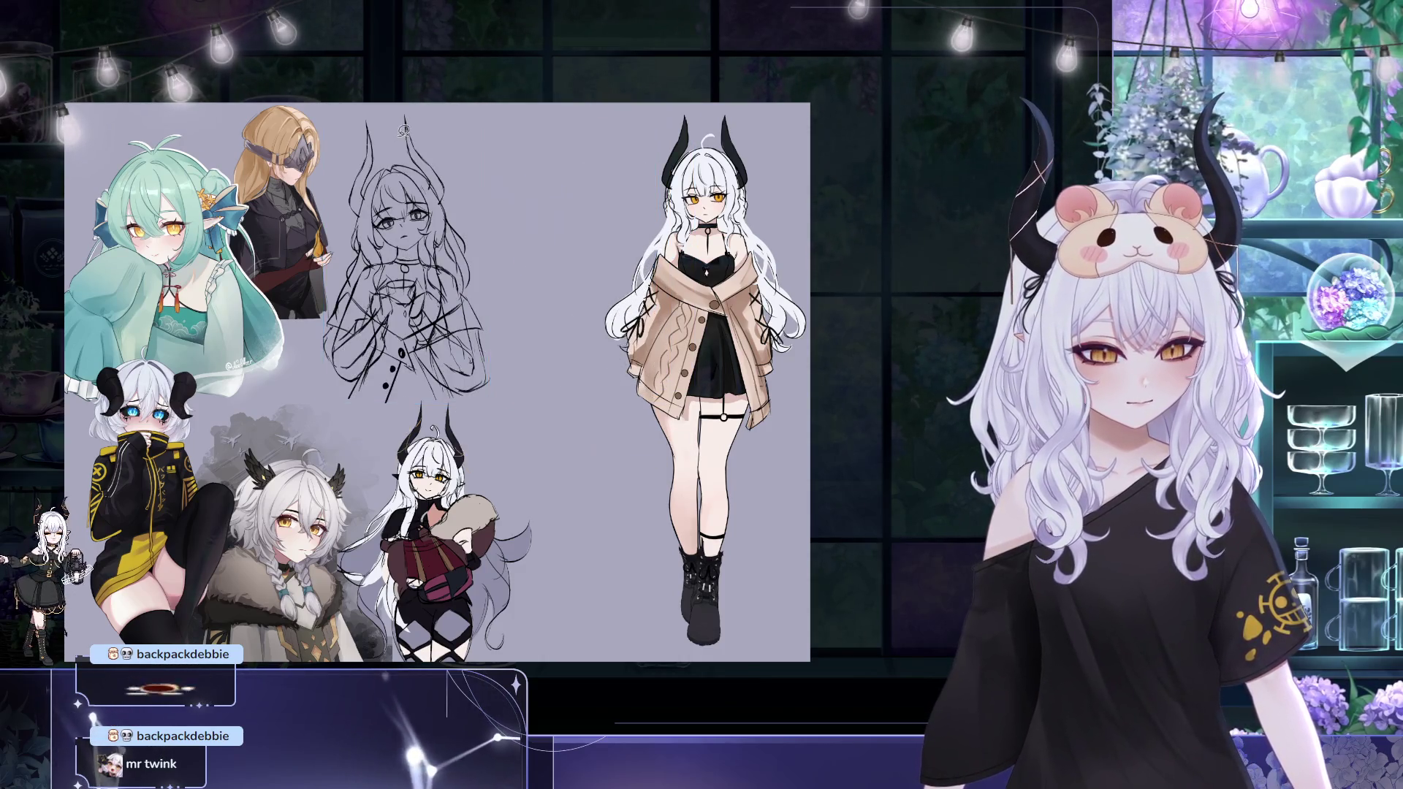
scroll(411, 204, up, 3)
scroll(411, 205, up, 1)
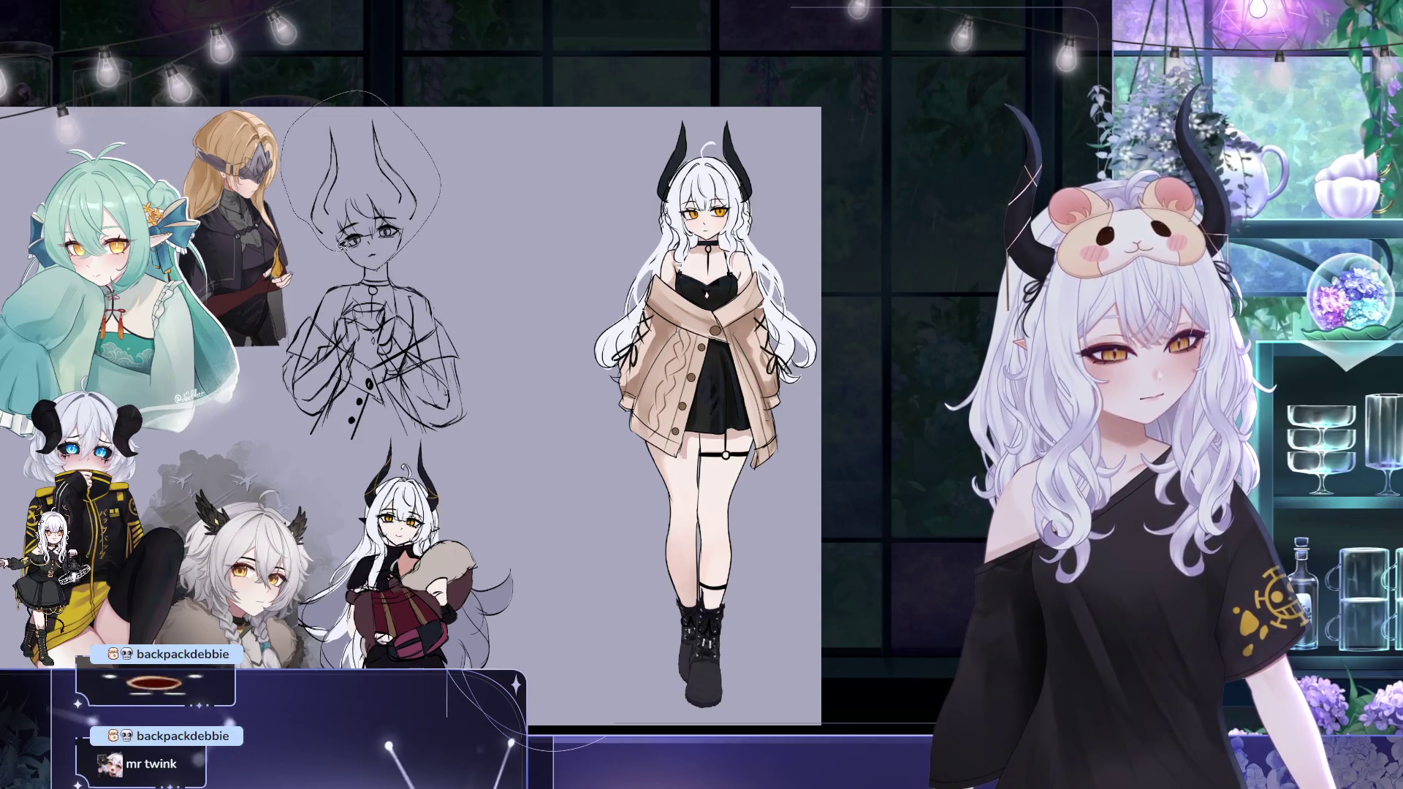
key(ctrl+t)
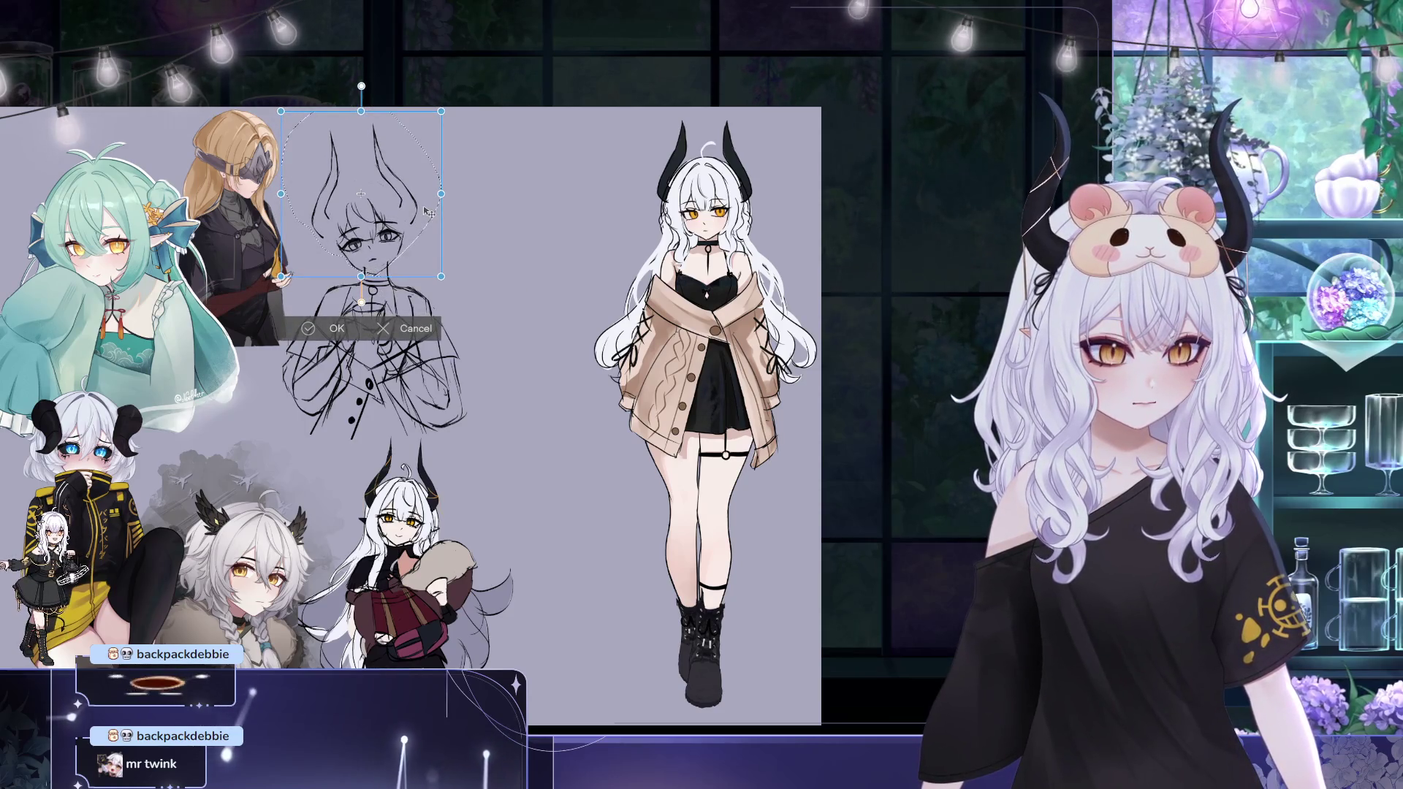
Nudge the head slightly upward and commit successive transforms of the head and whole figure
drag(429, 215, 426, 207)
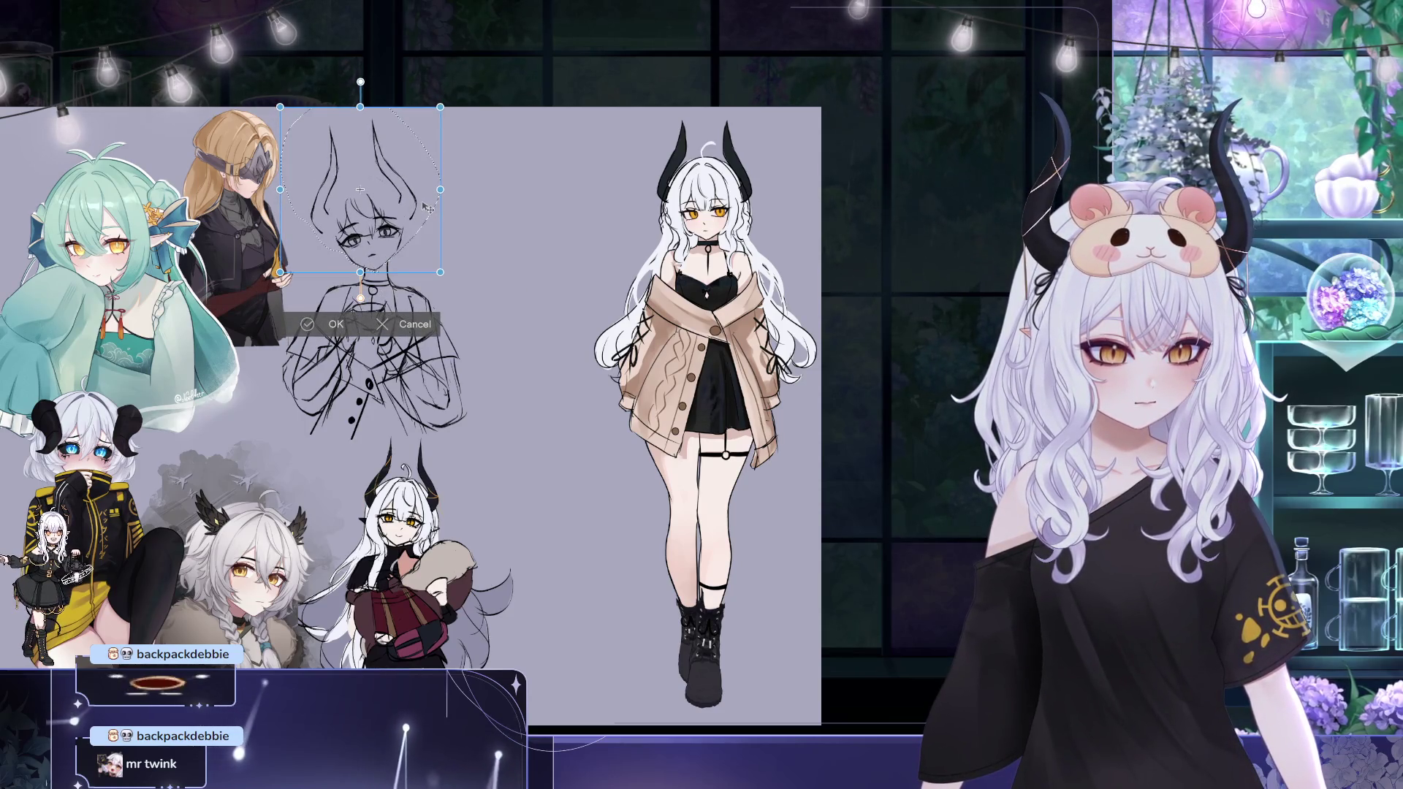
click(335, 328)
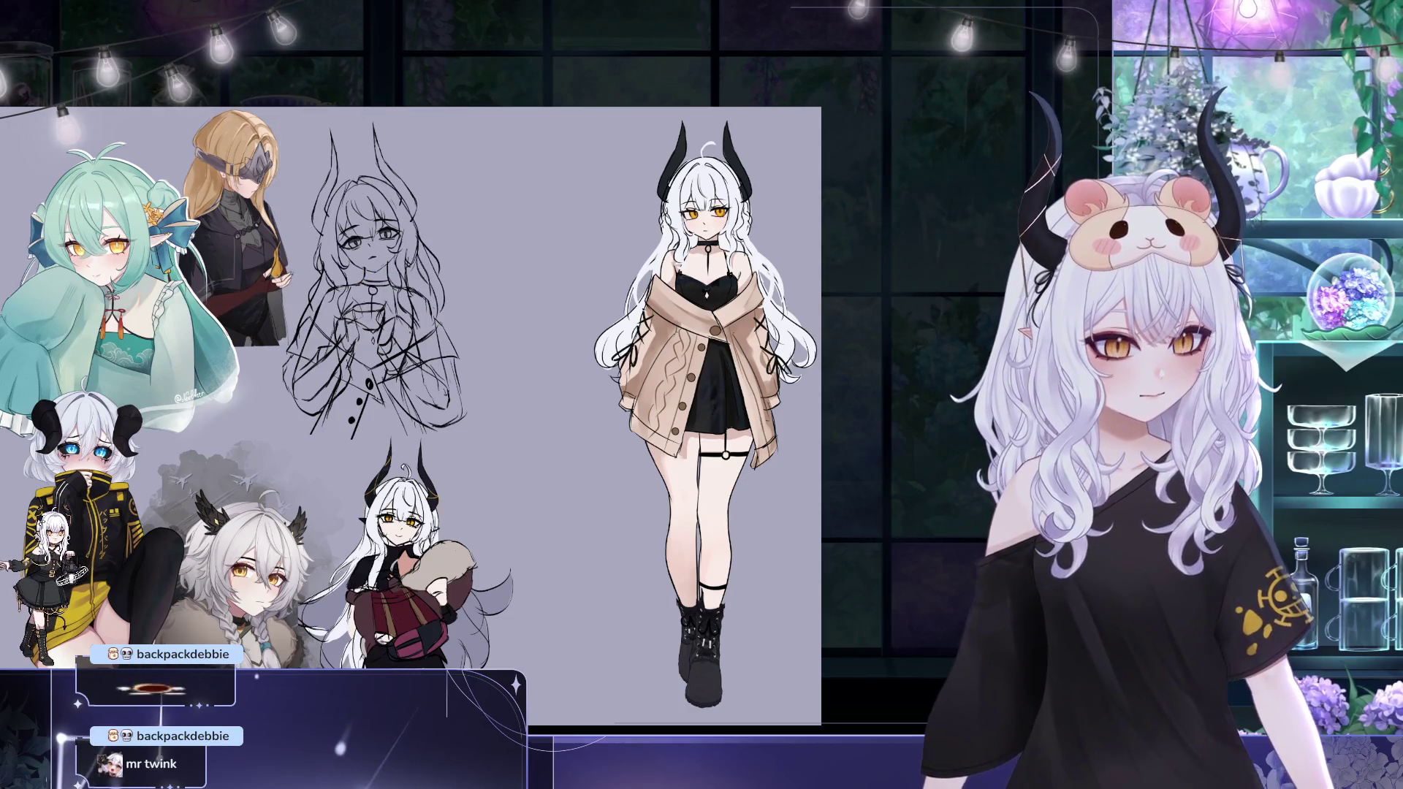
key(ctrl+t)
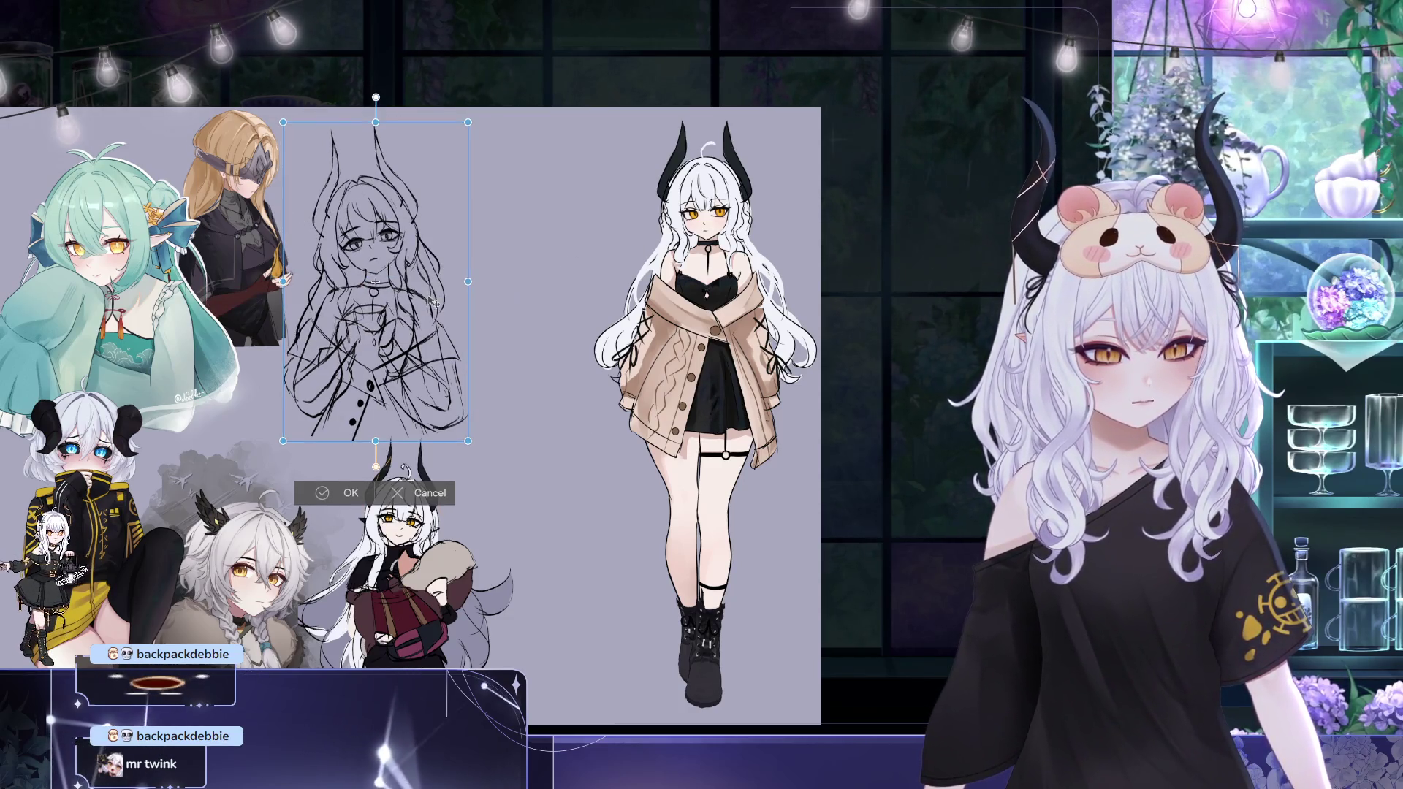
key(Return)
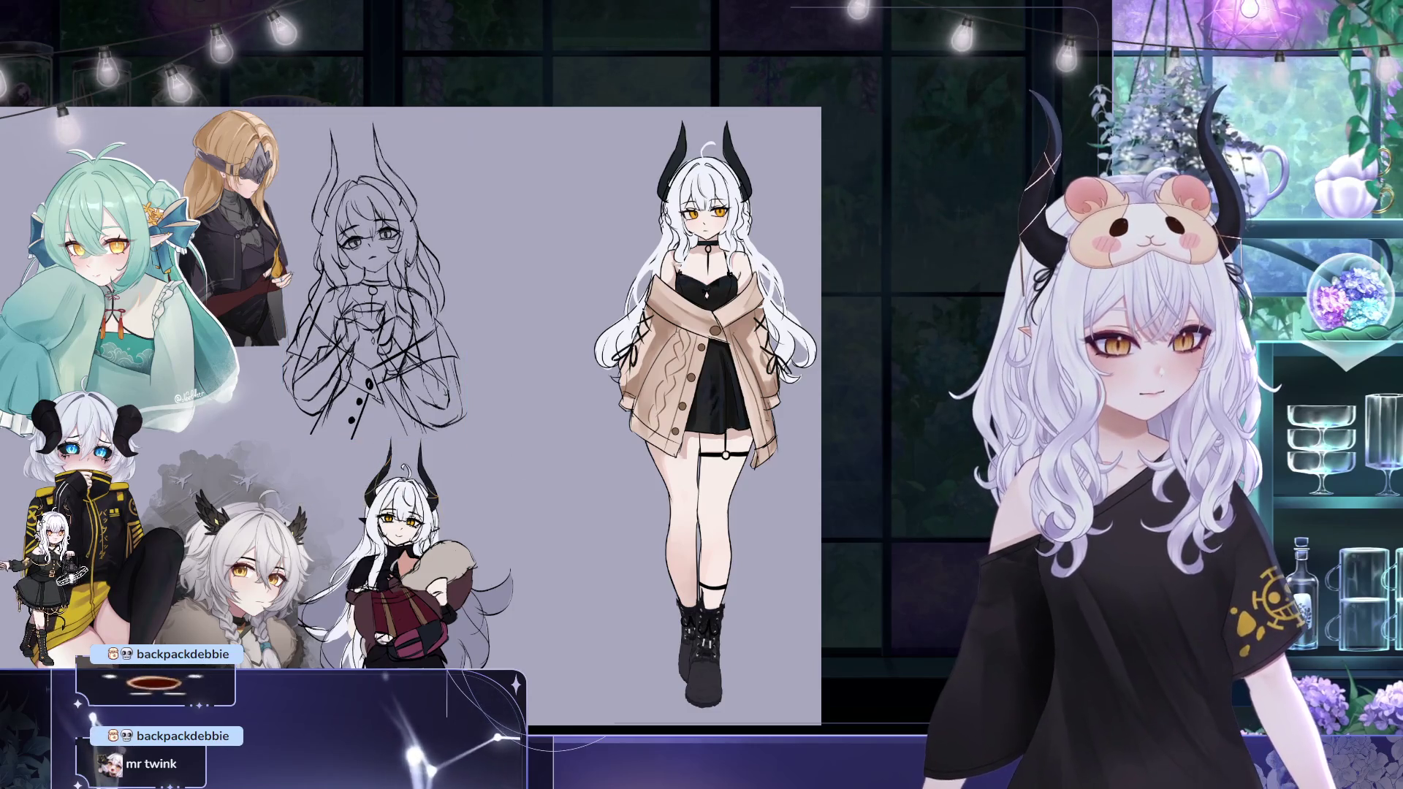
key(ctrl+t)
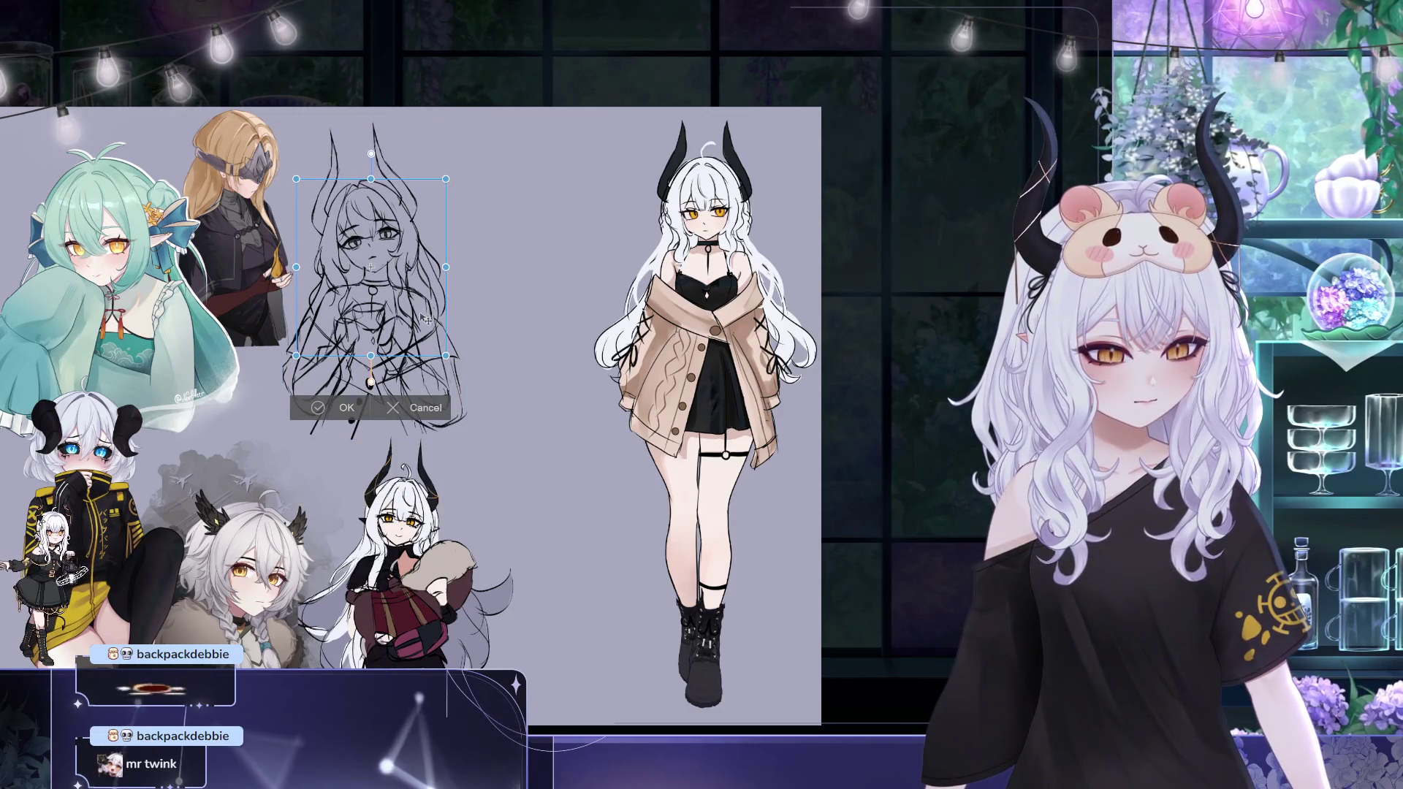
click(336, 407)
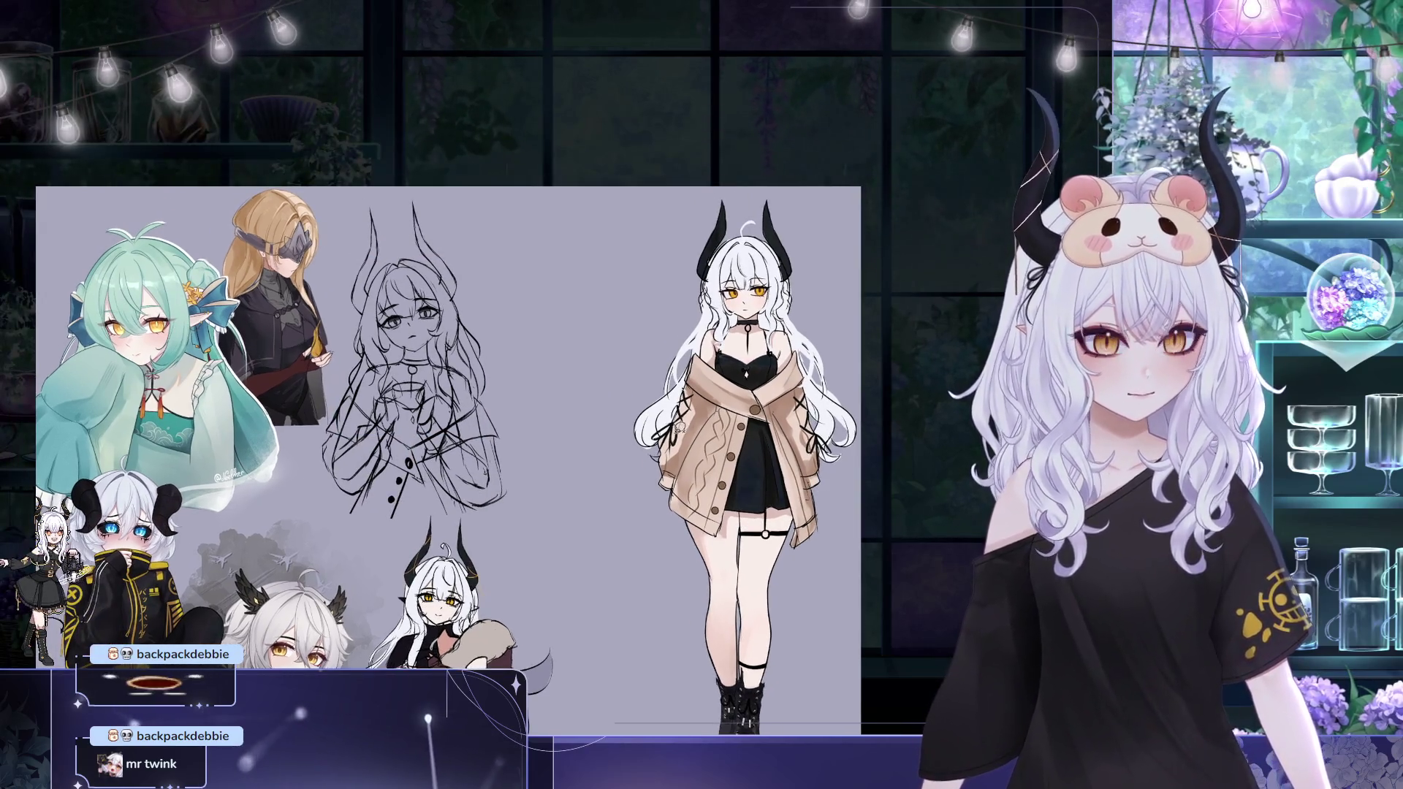
scroll(485, 312, up, 5)
drag(471, 308, 485, 313)
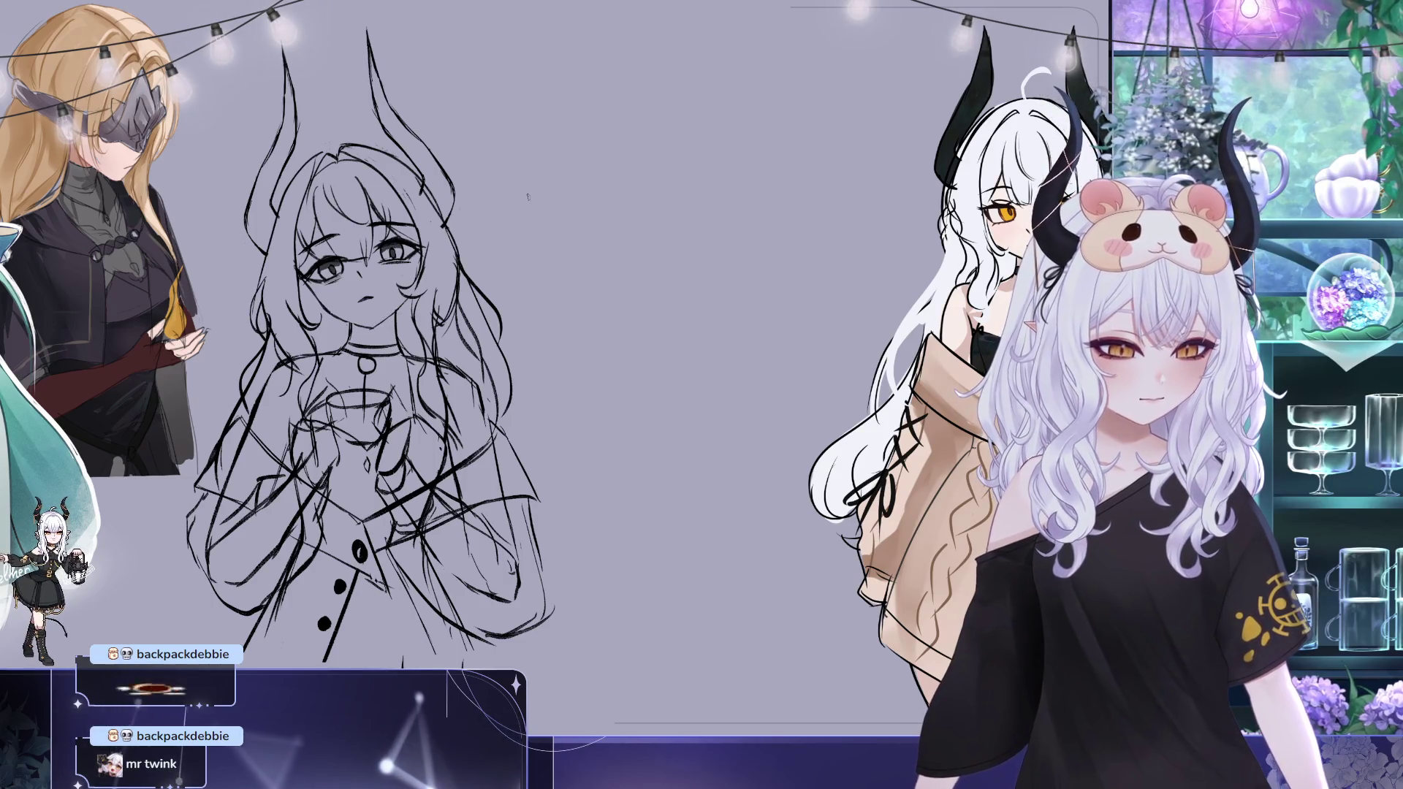
scroll(691, 147, down, 2)
scroll(690, 148, down, 2)
scroll(691, 148, down, 1)
scroll(658, 176, down, 2)
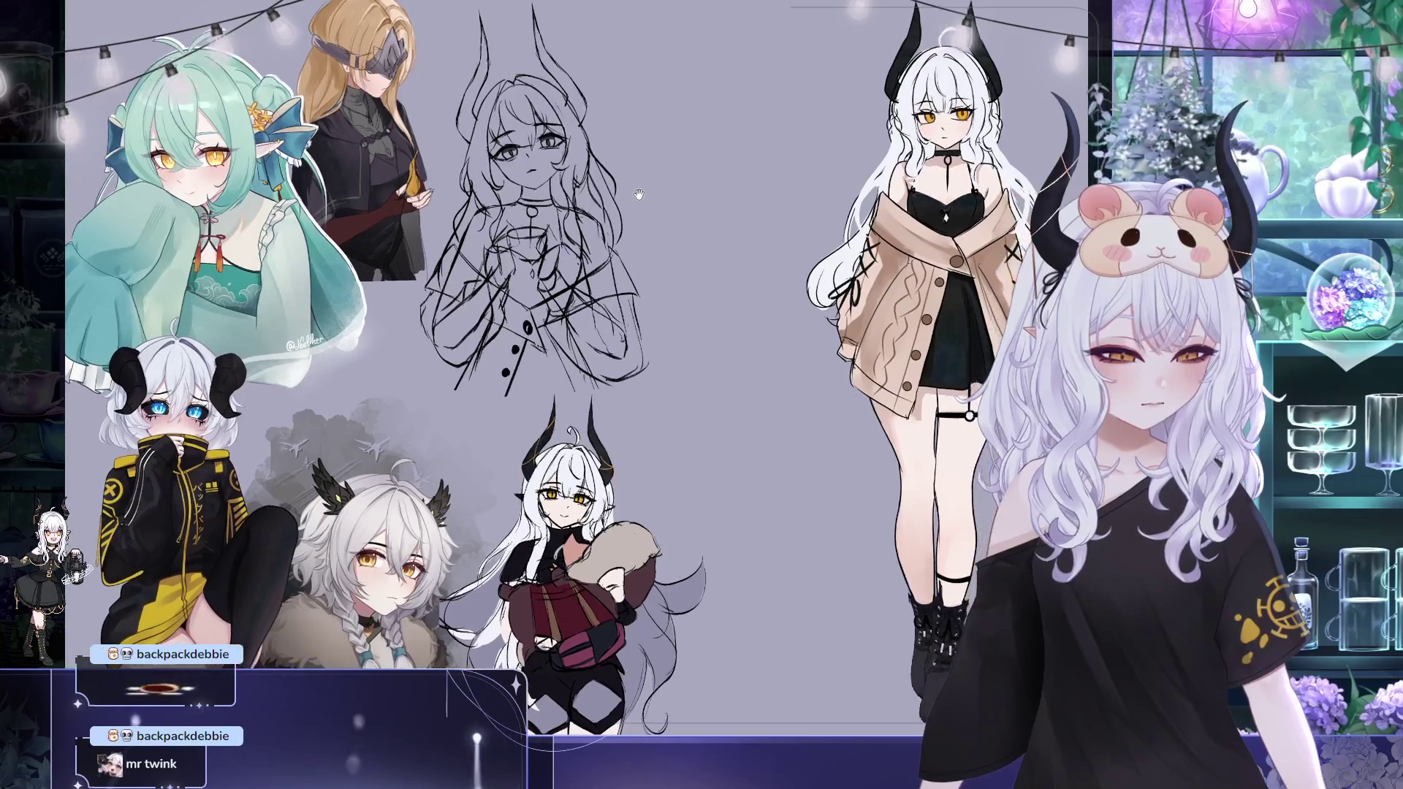
scroll(638, 195, down, 1)
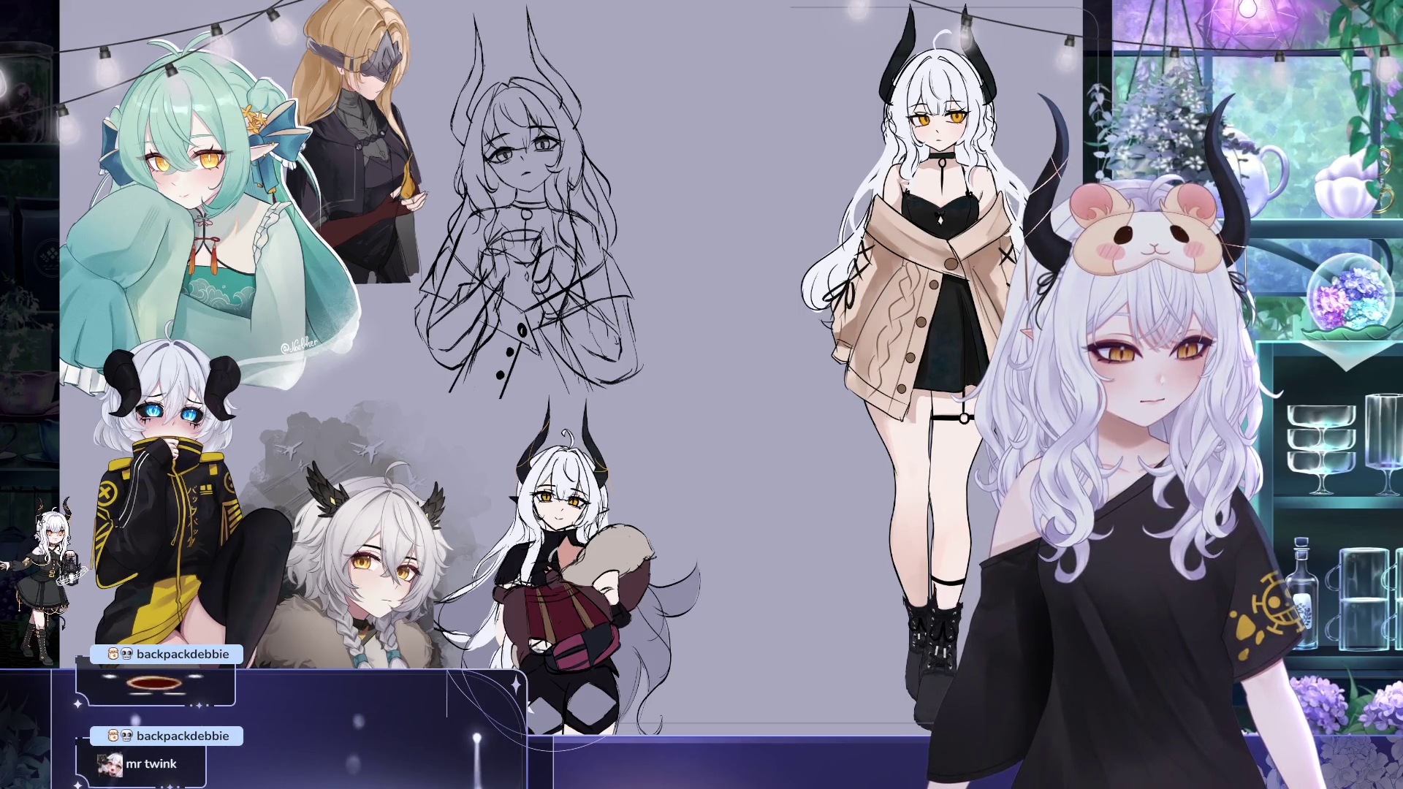
scroll(644, 396, right, 2)
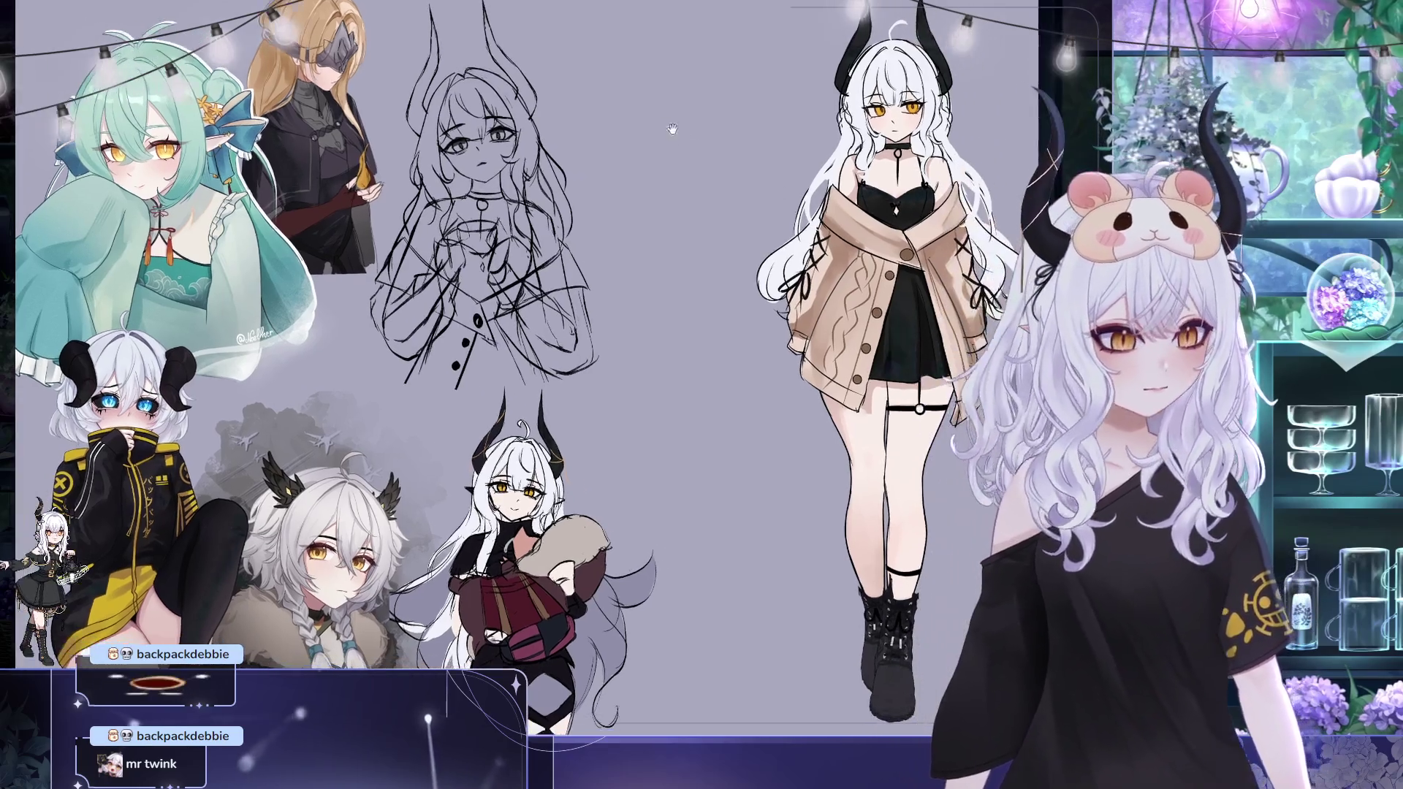
scroll(552, 146, right, 1)
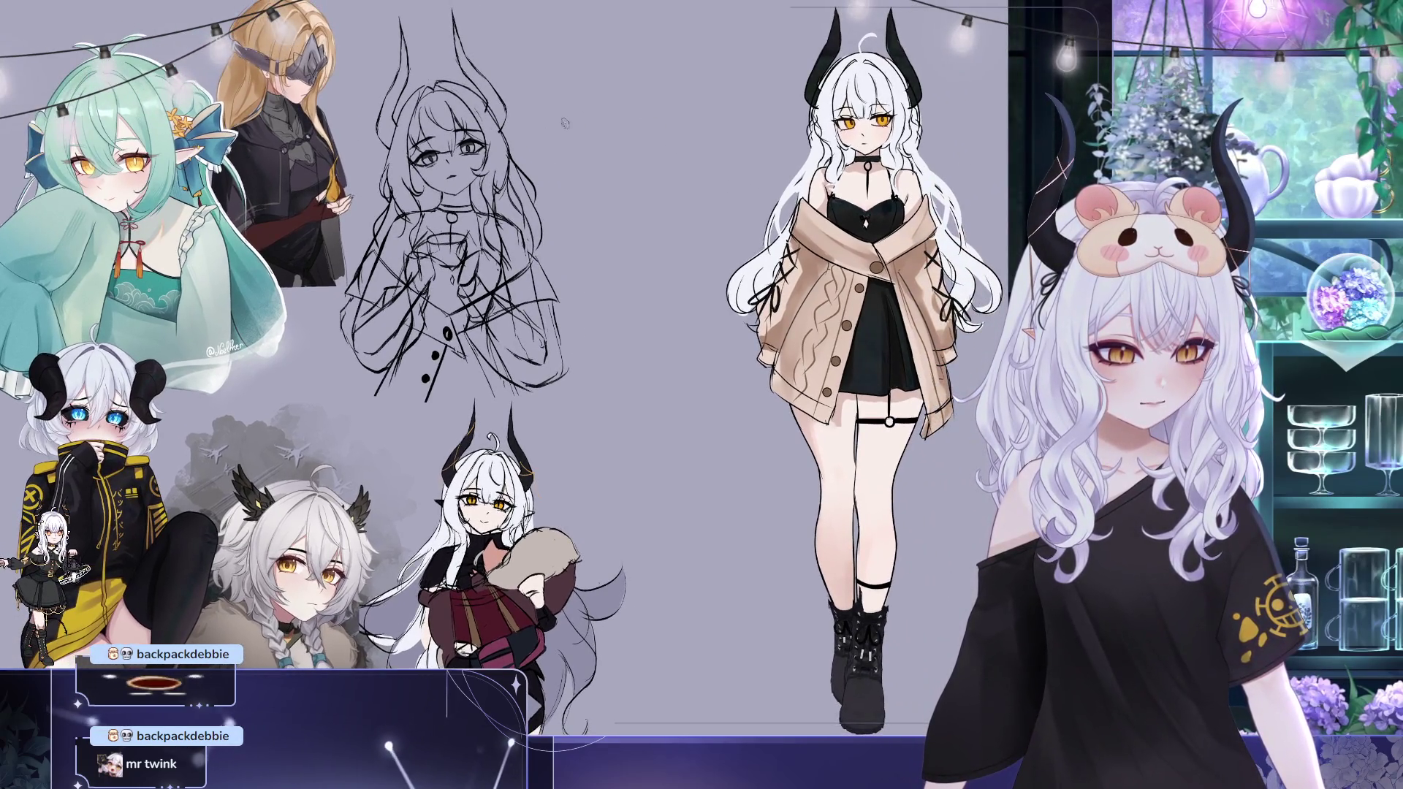
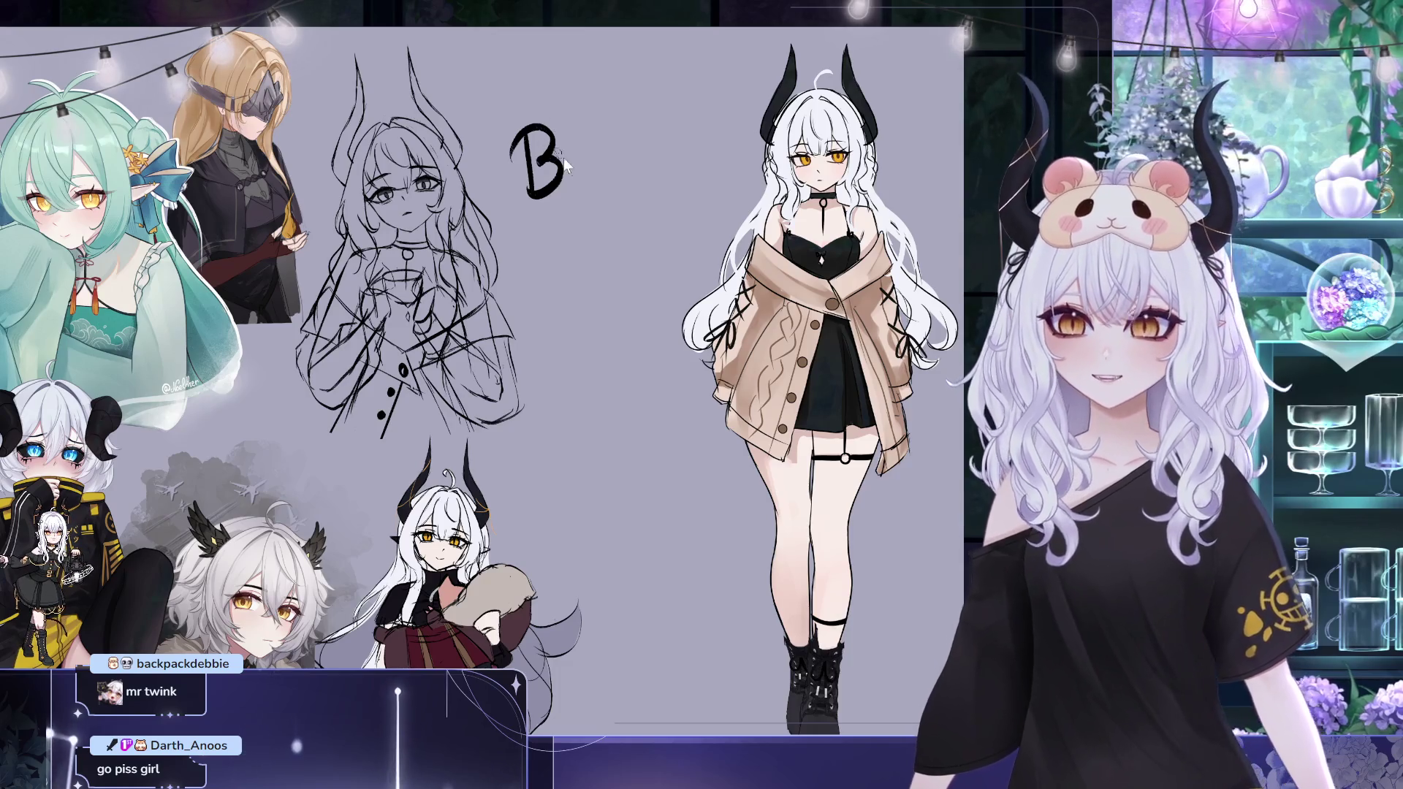
Finish brushing the last strokes of the black BRB lettering beside the sketch
mouse_move(573, 140)
mouse_down()
mouse_move(572, 180)
mouse_move(574, 165)
mouse_move(612, 195)
mouse_up()
click(572, 192)
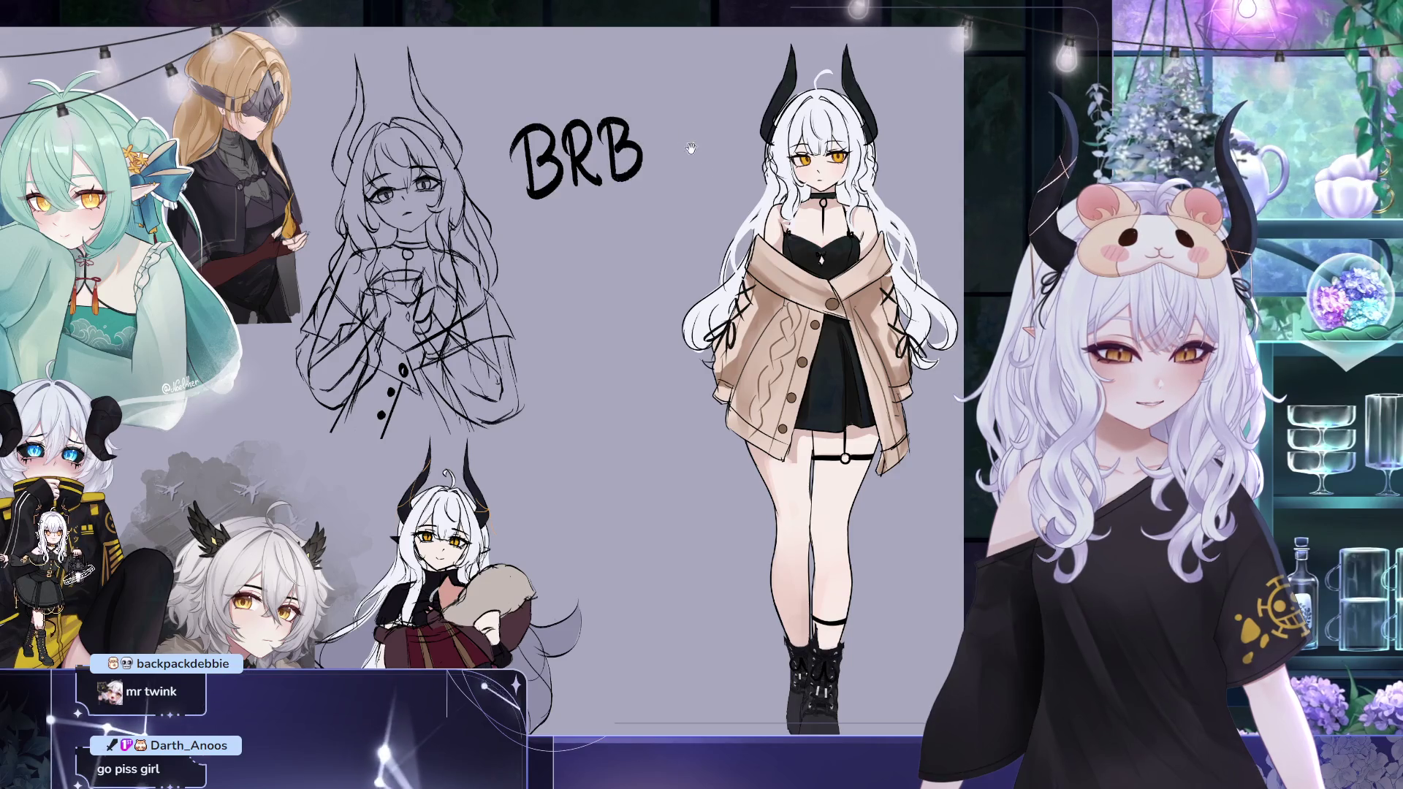
scroll(641, 163, up, 2)
Enlarge the BRB lettering and shift it right with a transform, then confirm
key(ctrl+t)
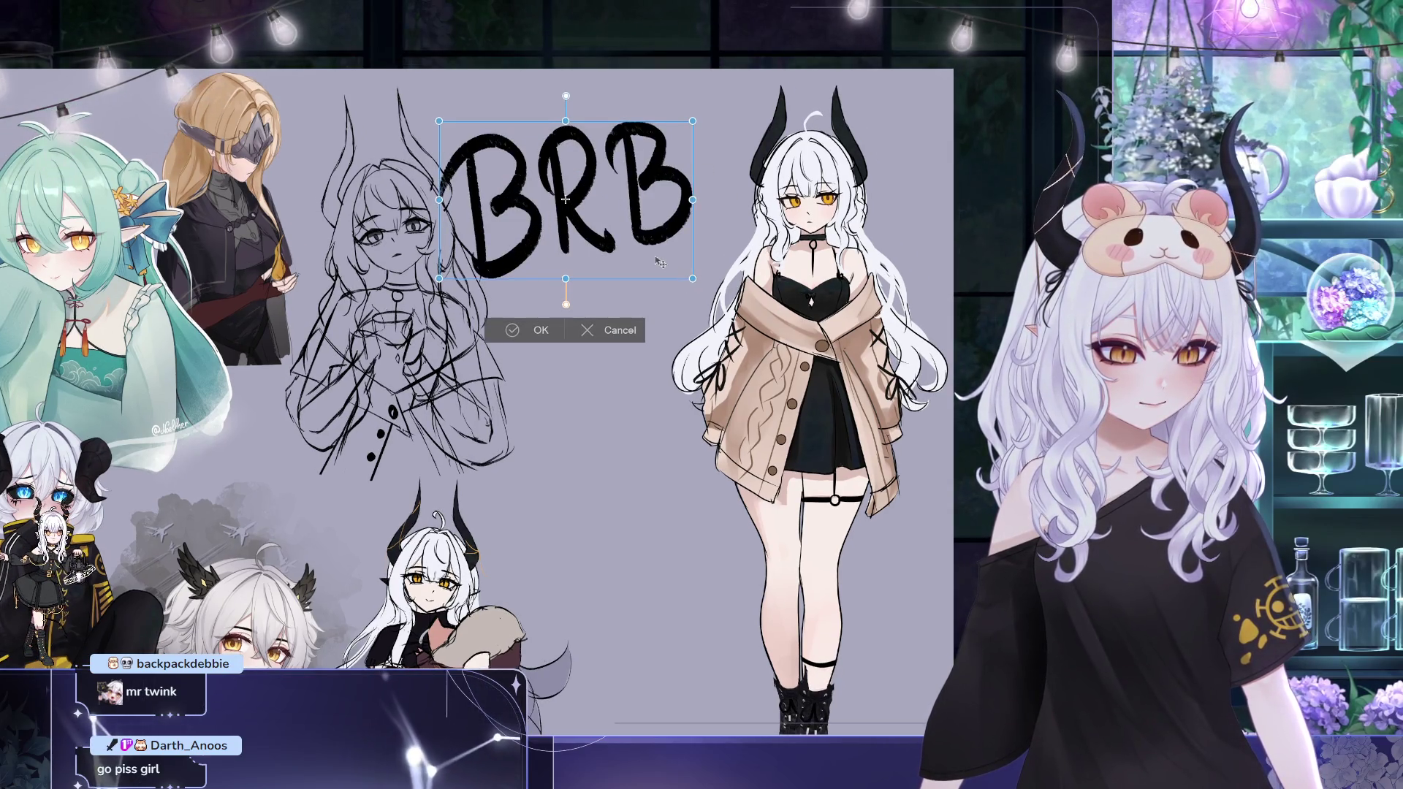
drag(690, 285, 732, 298)
click(554, 339)
mouse_move(582, 387)
mouse_down()
mouse_move(615, 357)
mouse_move(601, 279)
mouse_up()
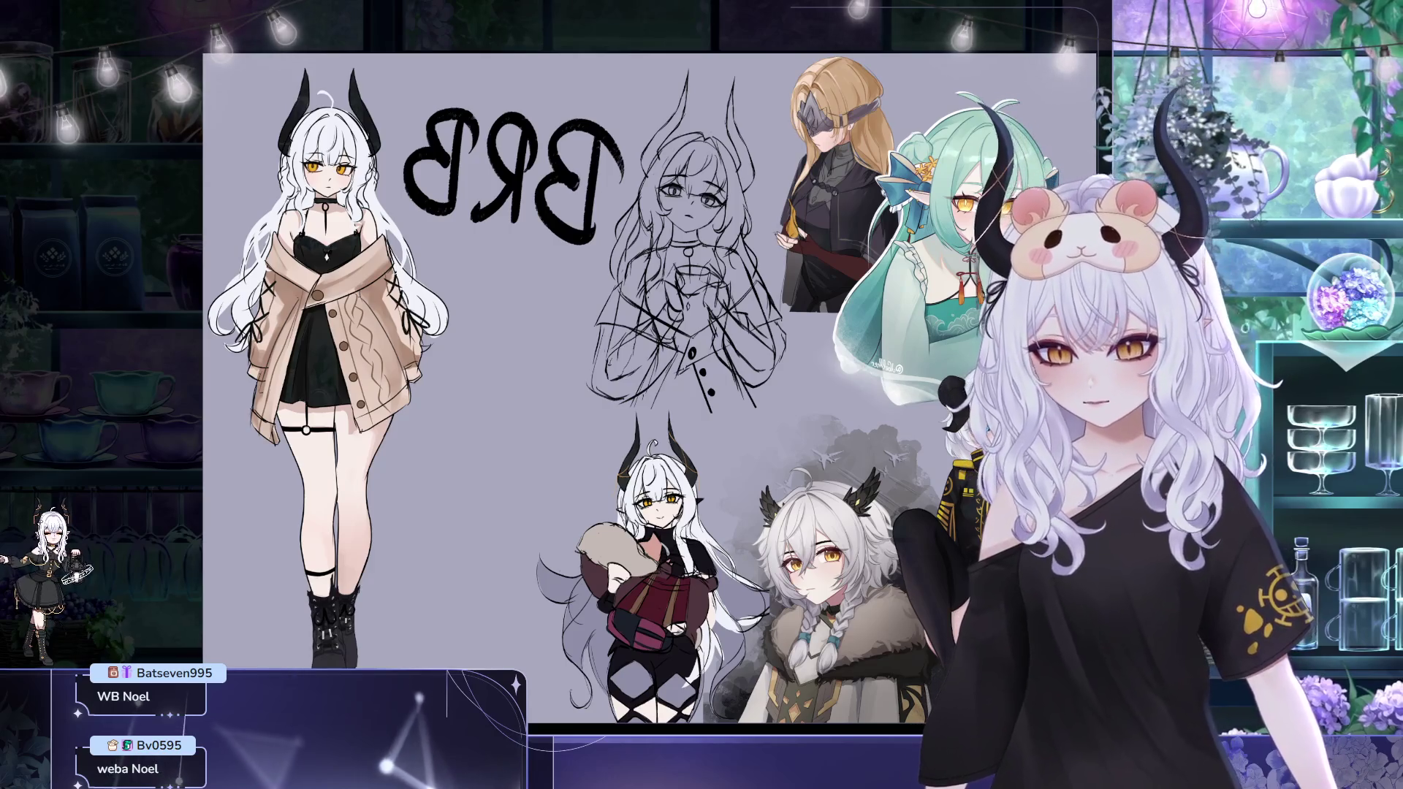
Flip the canvas view back to normal orientation so BRB reads correctly, reframing the sketch
drag(619, 129, 530, 165)
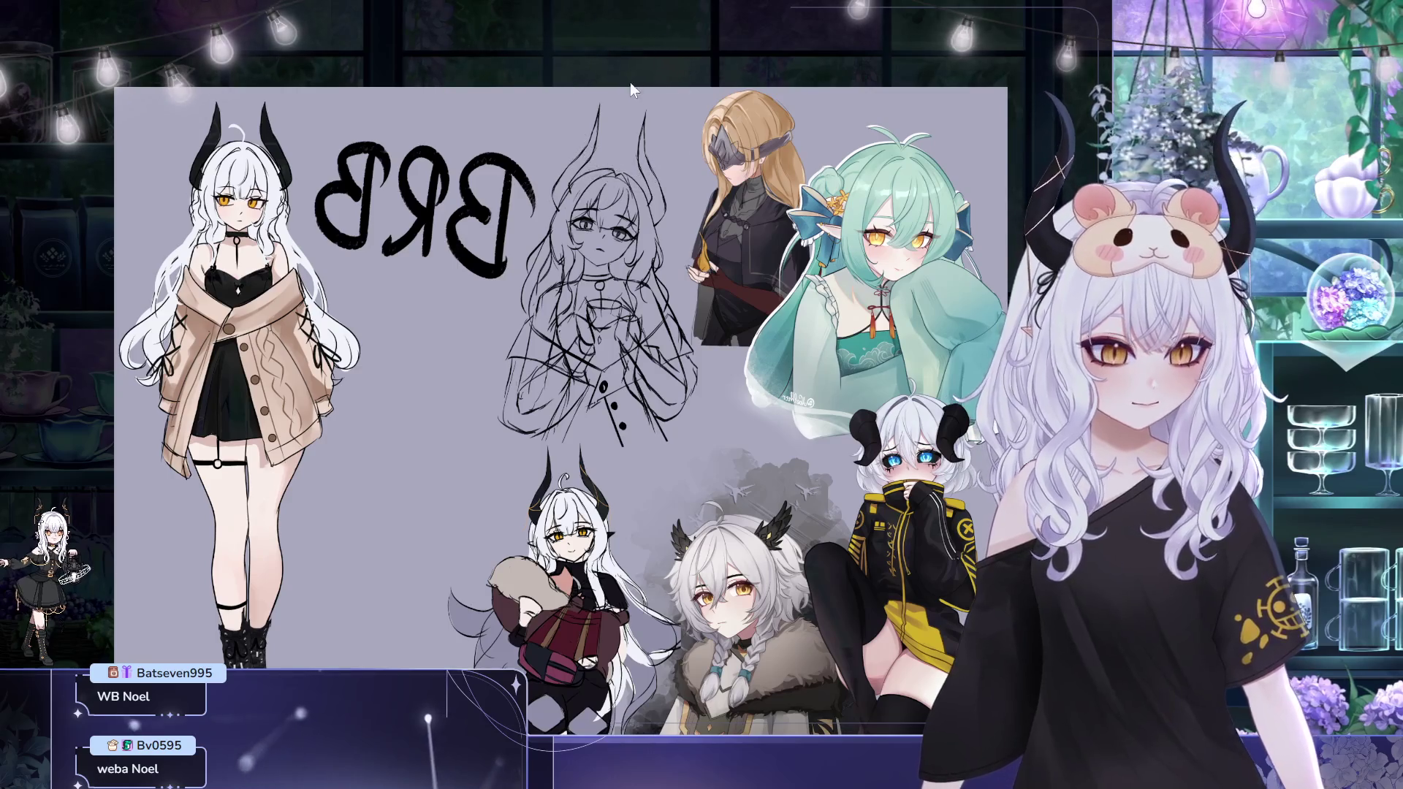
drag(638, 103, 602, 28)
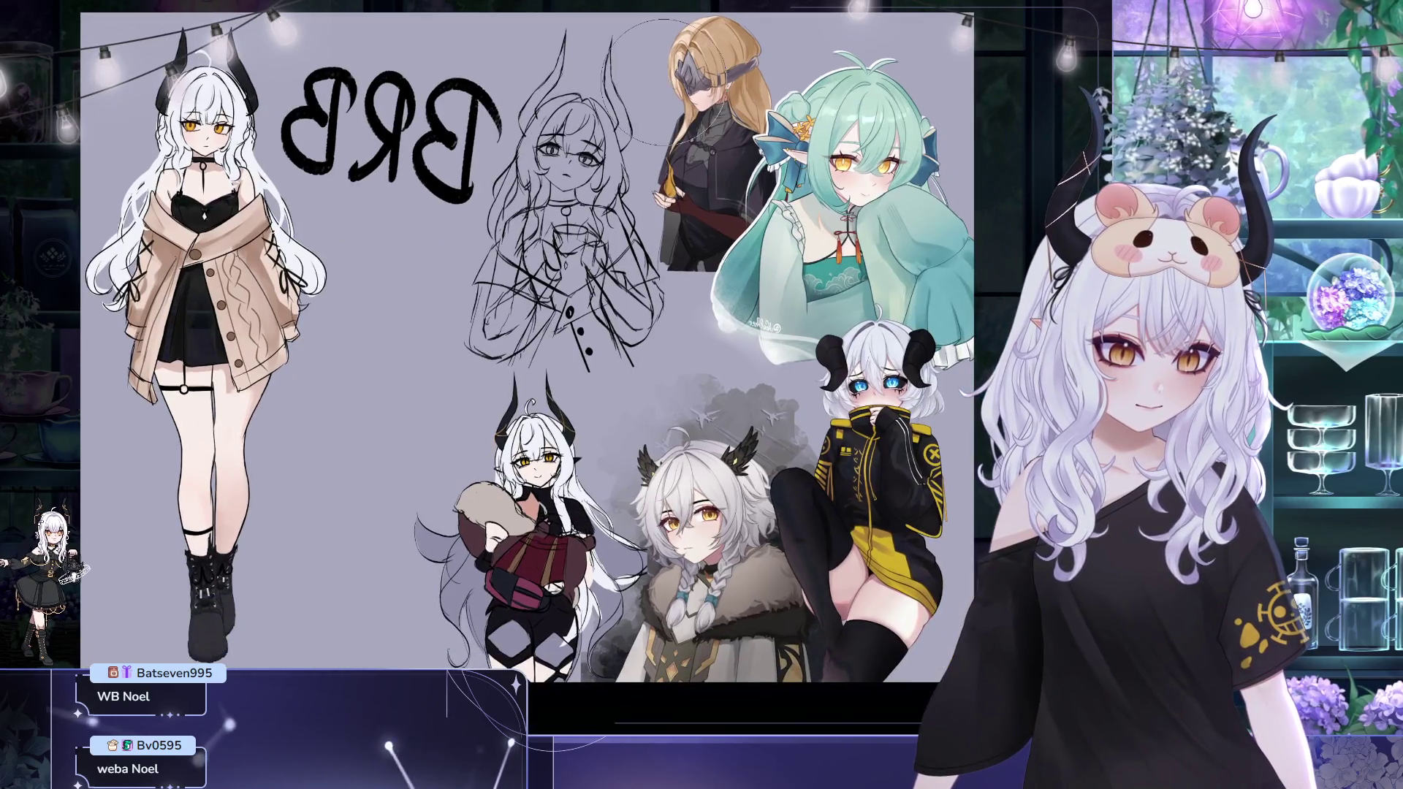
key(m)
drag(592, 329, 499, 323)
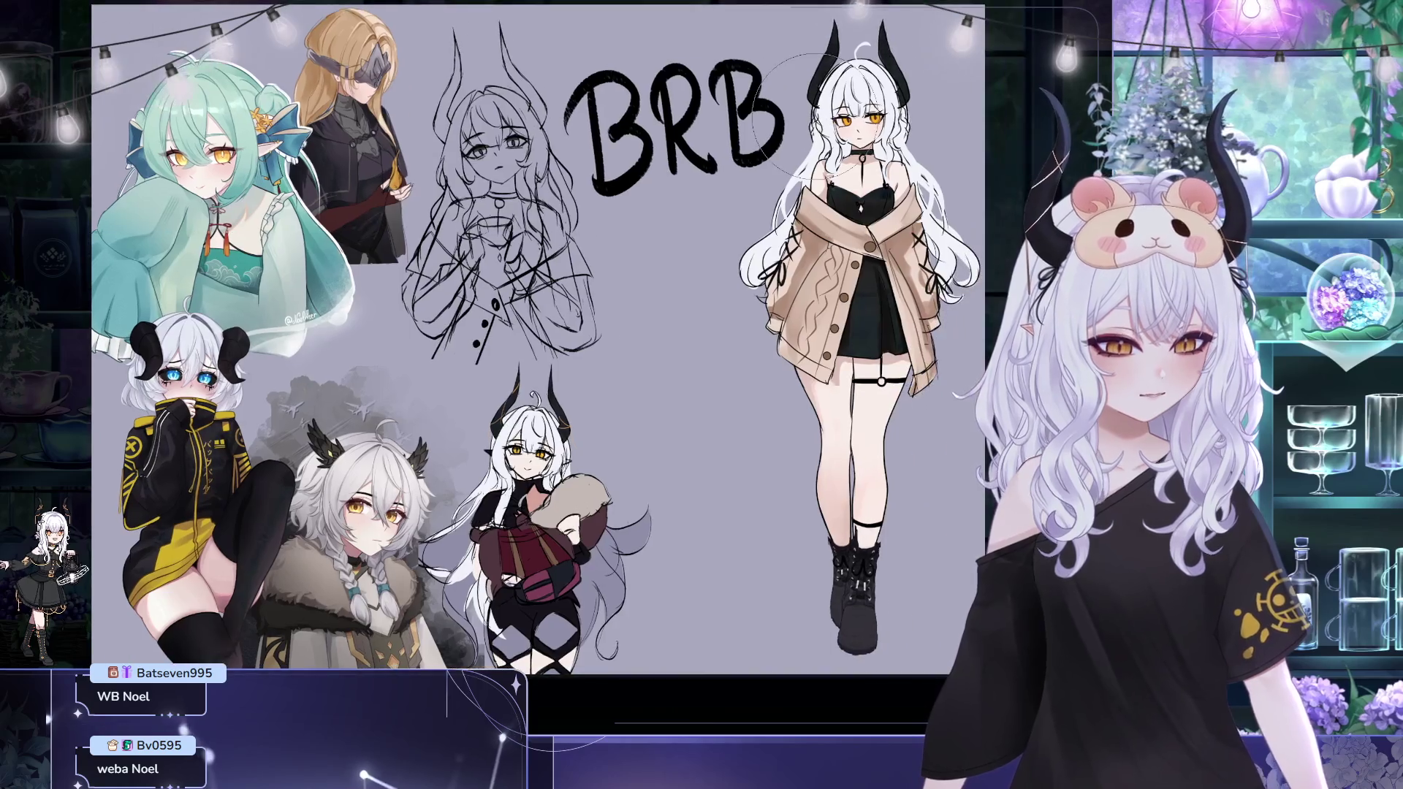
scroll(447, 215, up, 2)
scroll(447, 215, up, 2)
scroll(448, 215, up, 2)
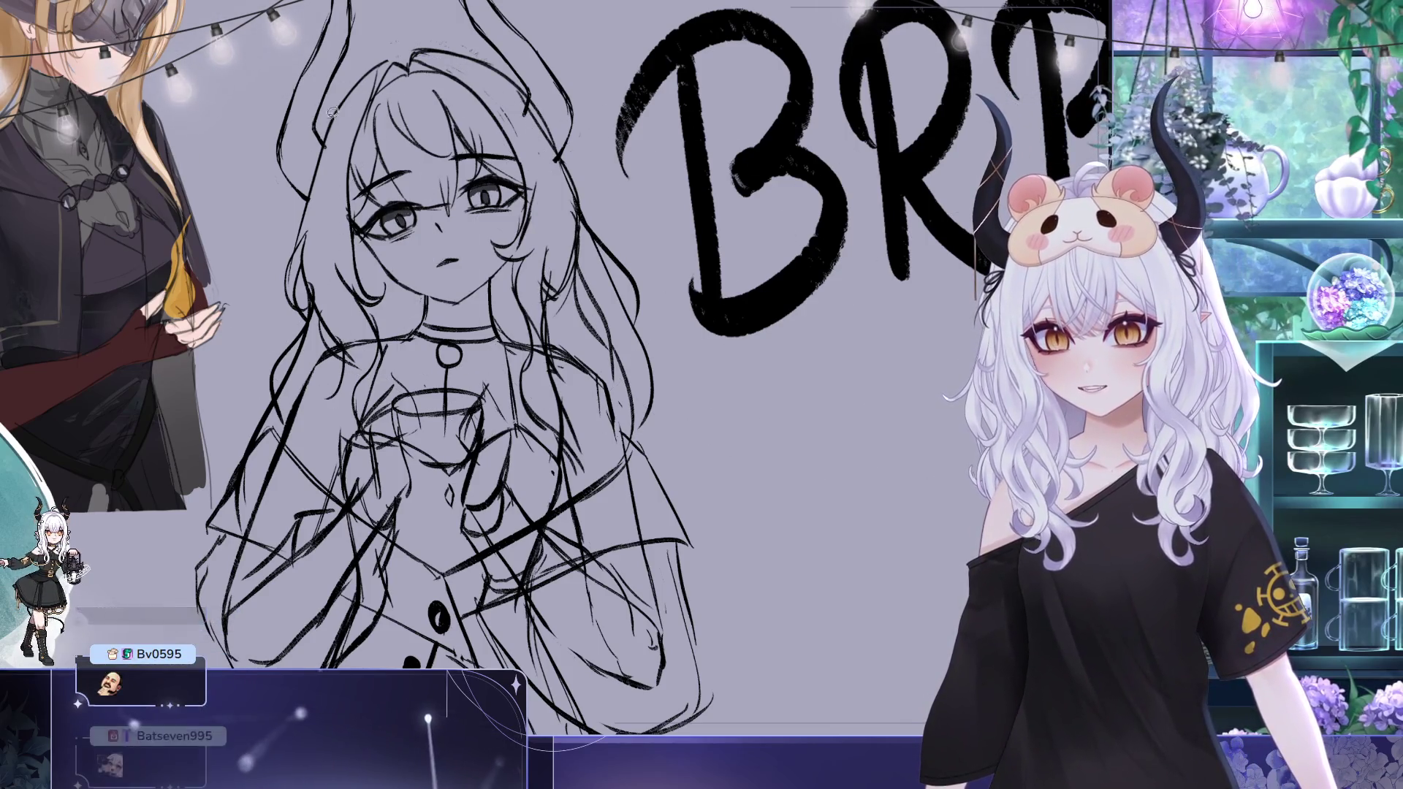
Lasso the sketch's left eye, adjust it slightly with a transform, and confirm
drag(384, 200, 417, 228)
key(ctrl+t)
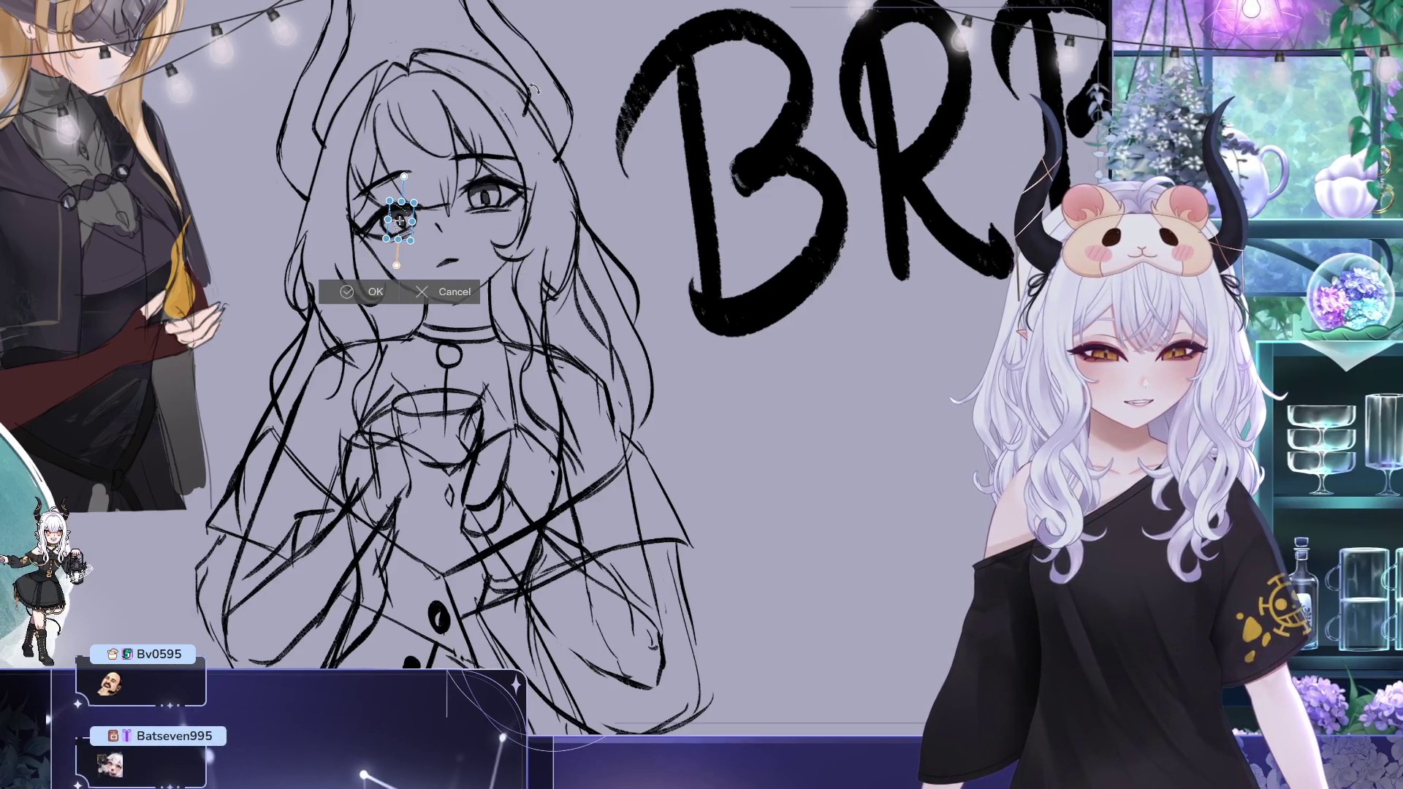
click(372, 292)
scroll(807, 238, up, 2)
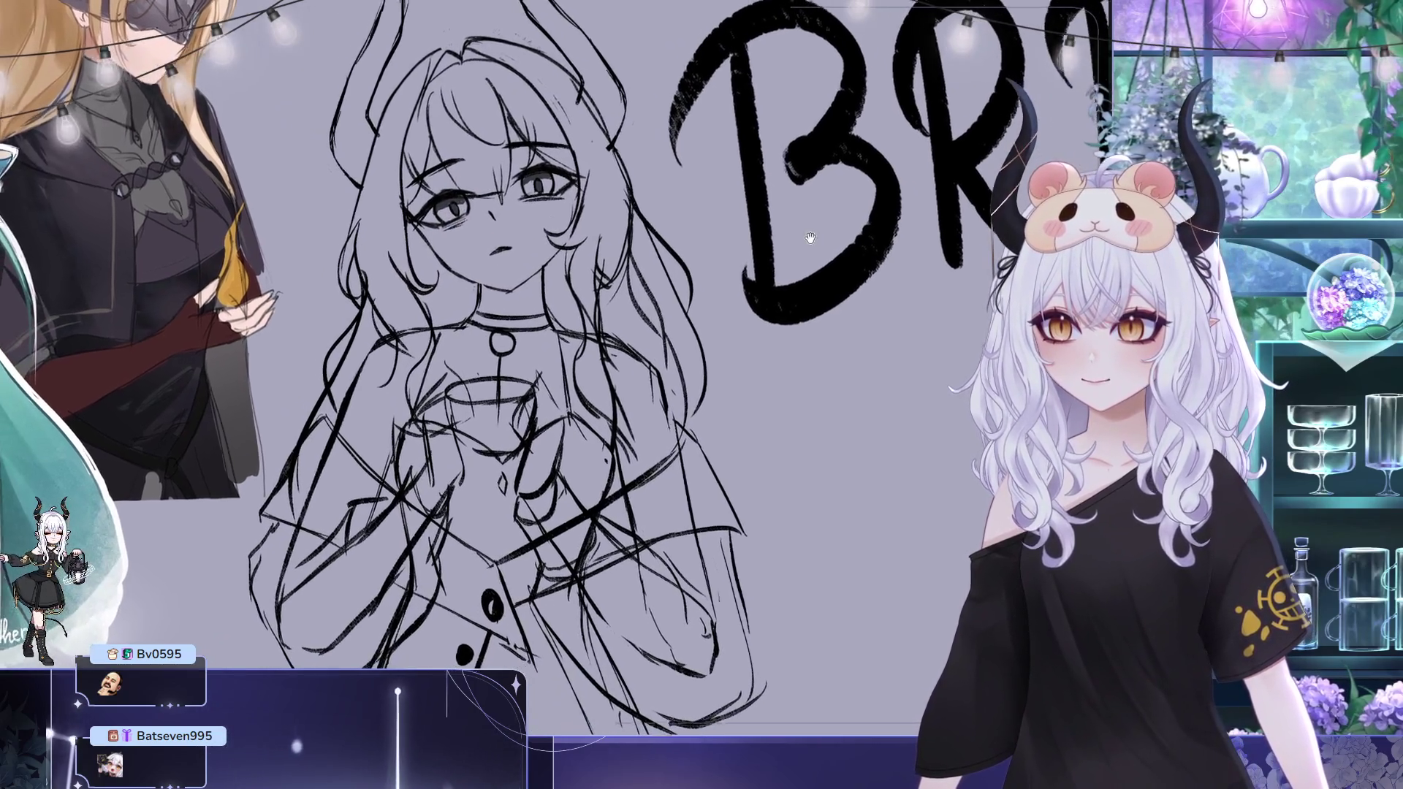
scroll(807, 237, up, 1)
scroll(831, 362, up, 2)
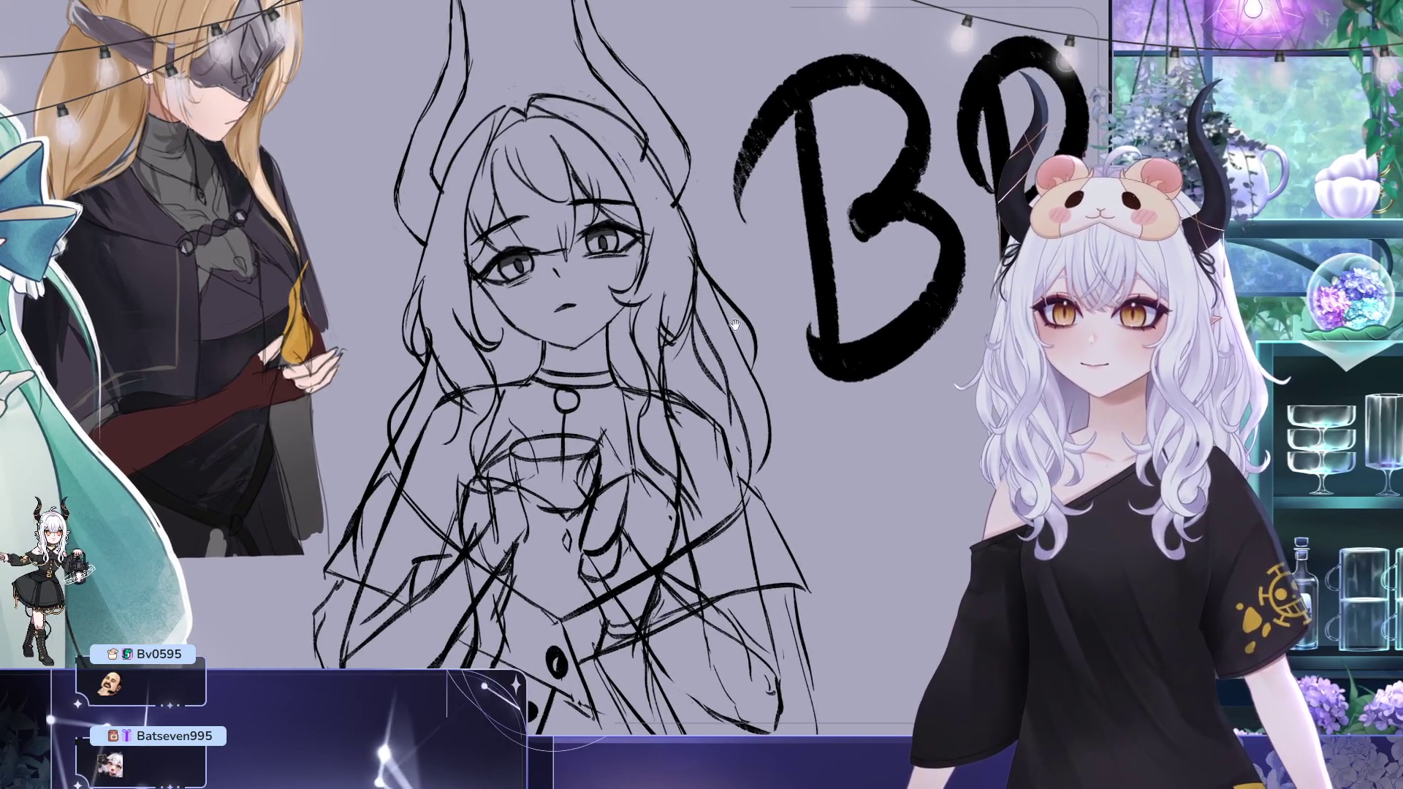
scroll(833, 353, up, 1)
scroll(860, 359, up, 1)
scroll(861, 359, up, 1)
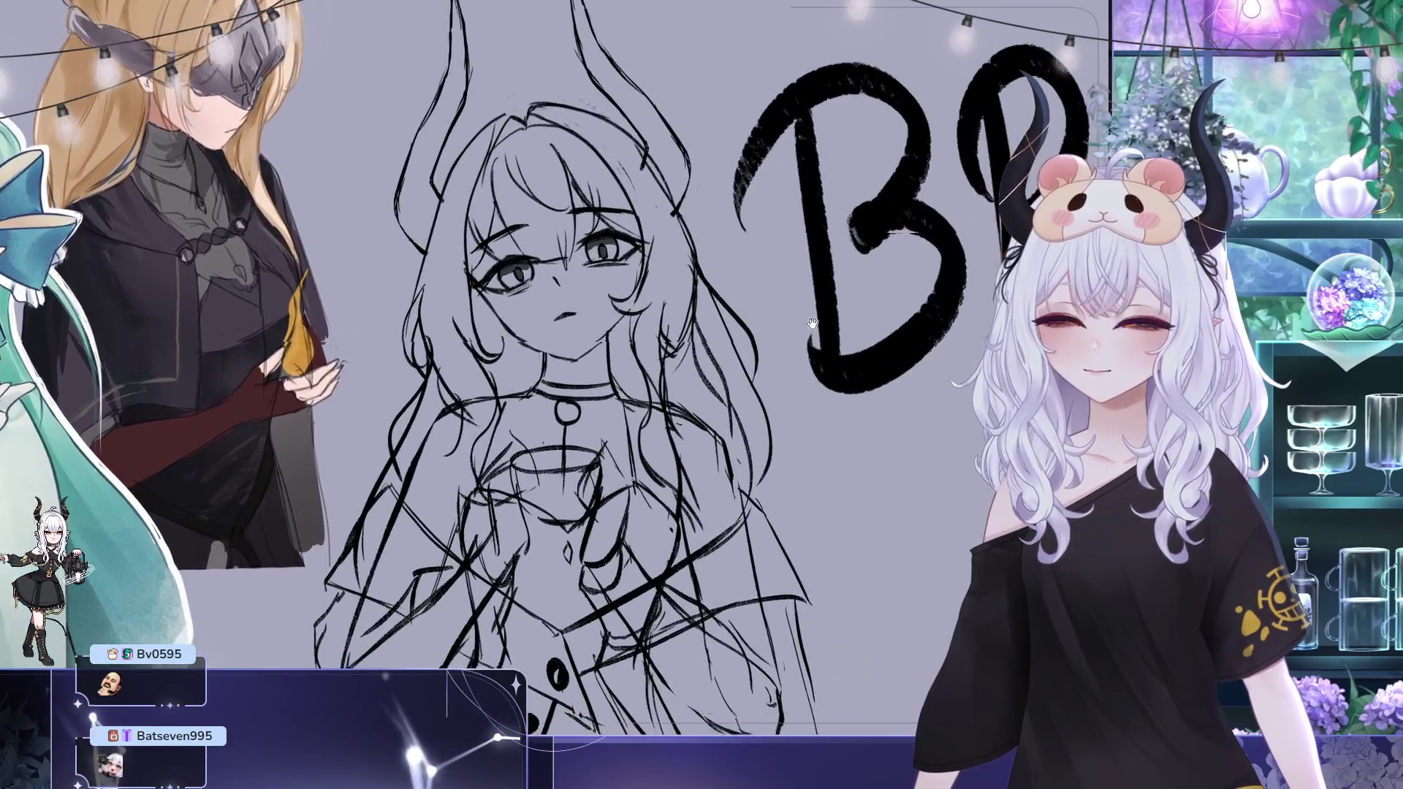
scroll(954, 244, up, 1)
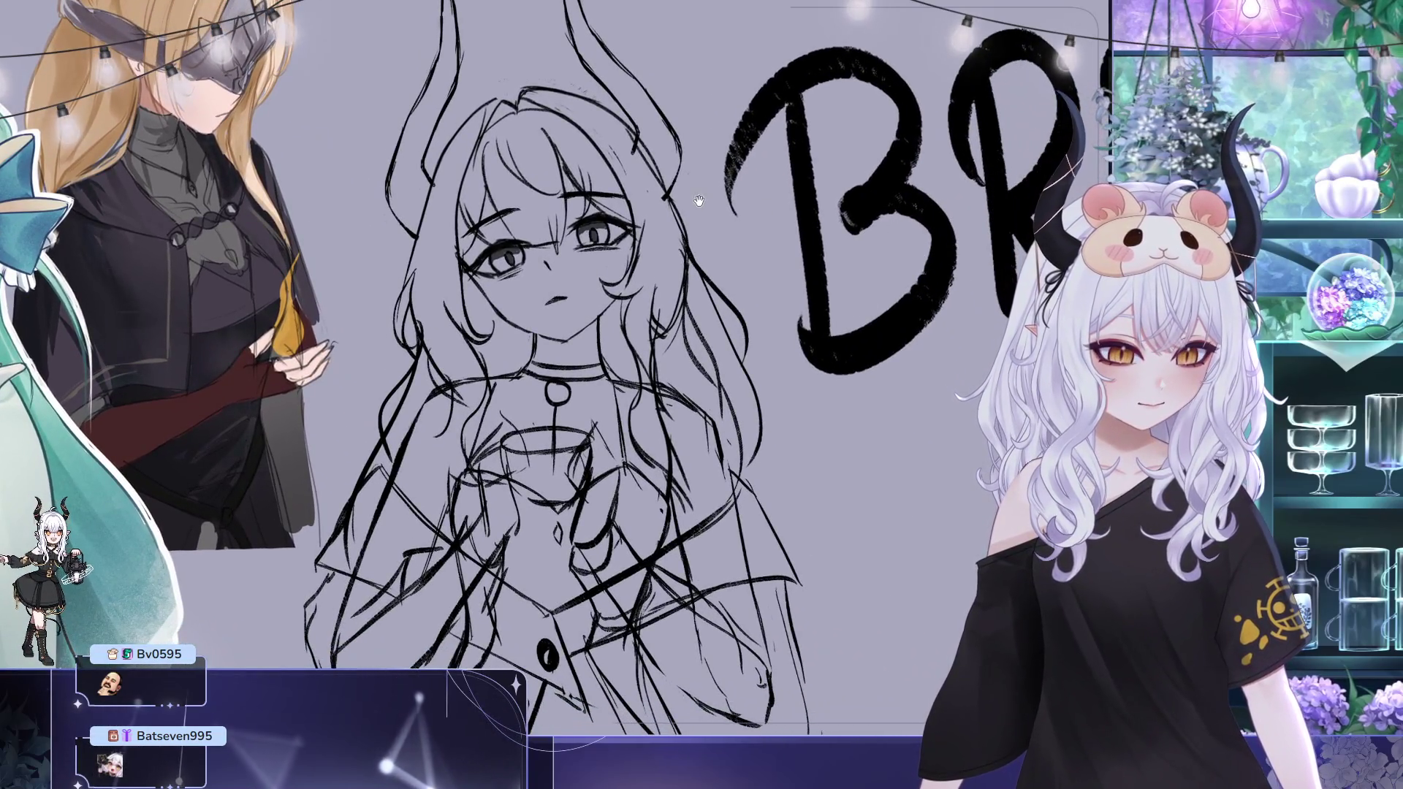
scroll(700, 199, down, 2)
scroll(658, 225, down, 2)
scroll(615, 252, down, 1)
scroll(578, 274, down, 1)
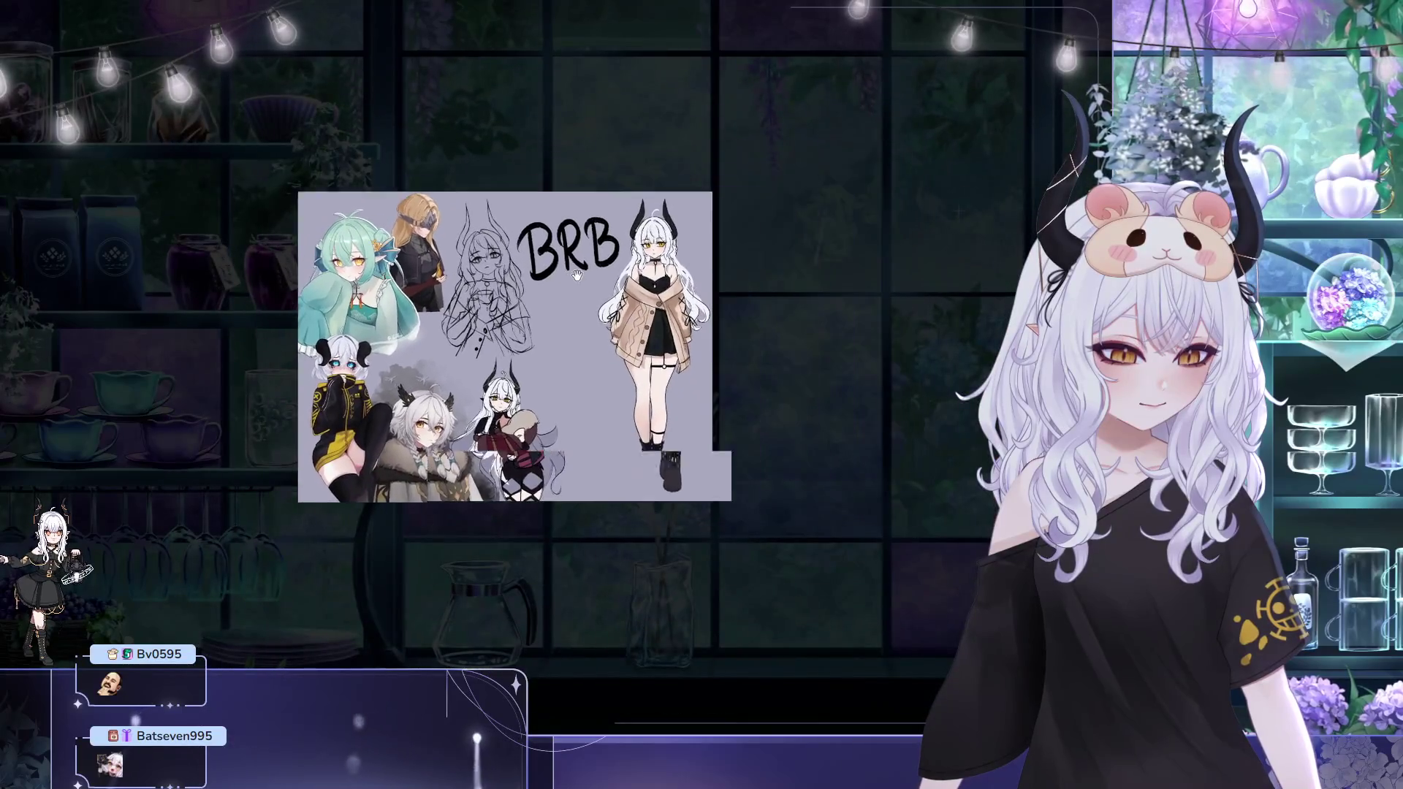
scroll(570, 275, up, 1)
scroll(553, 264, up, 1)
scroll(515, 242, up, 2)
scroll(472, 219, up, 2)
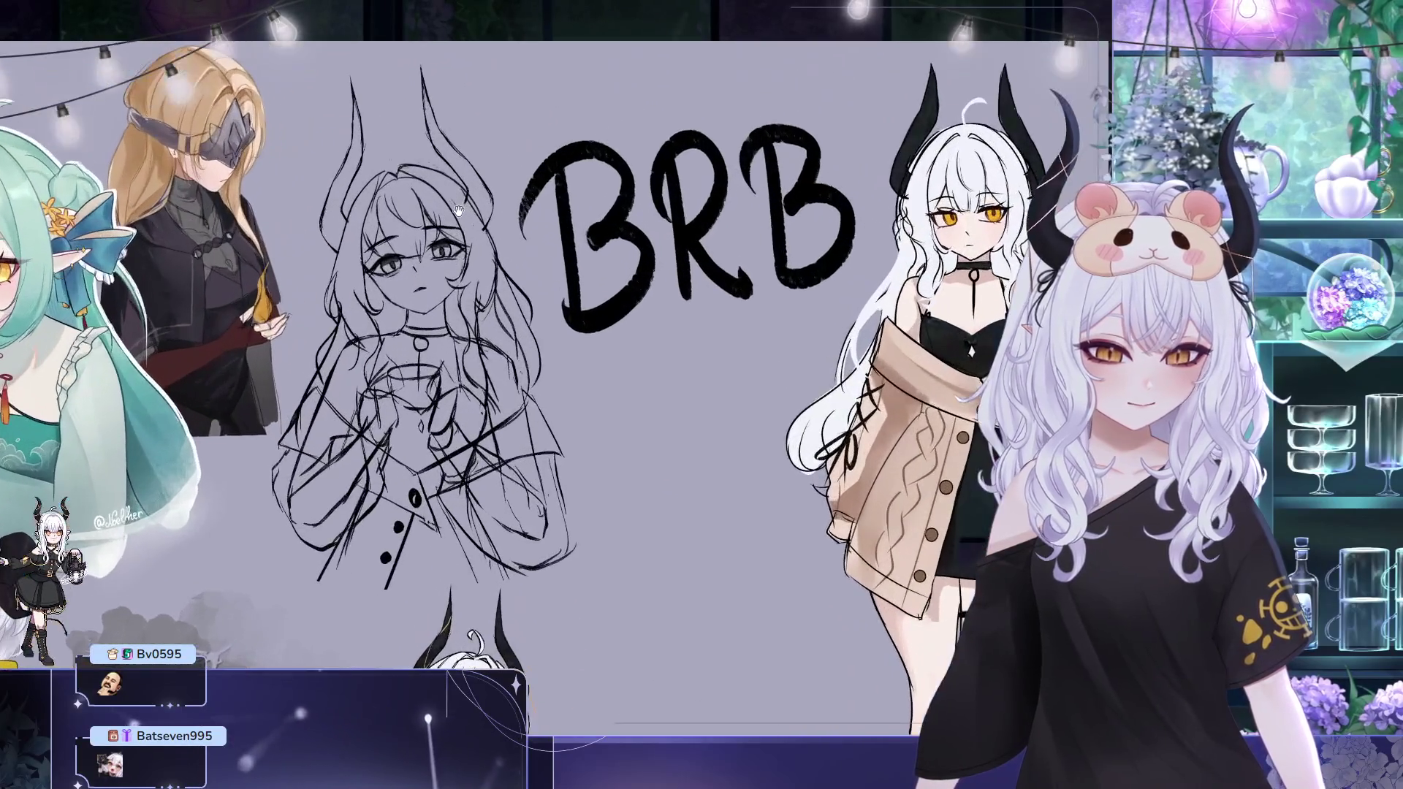
scroll(493, 214, up, 1)
scroll(565, 219, up, 1)
scroll(637, 227, up, 1)
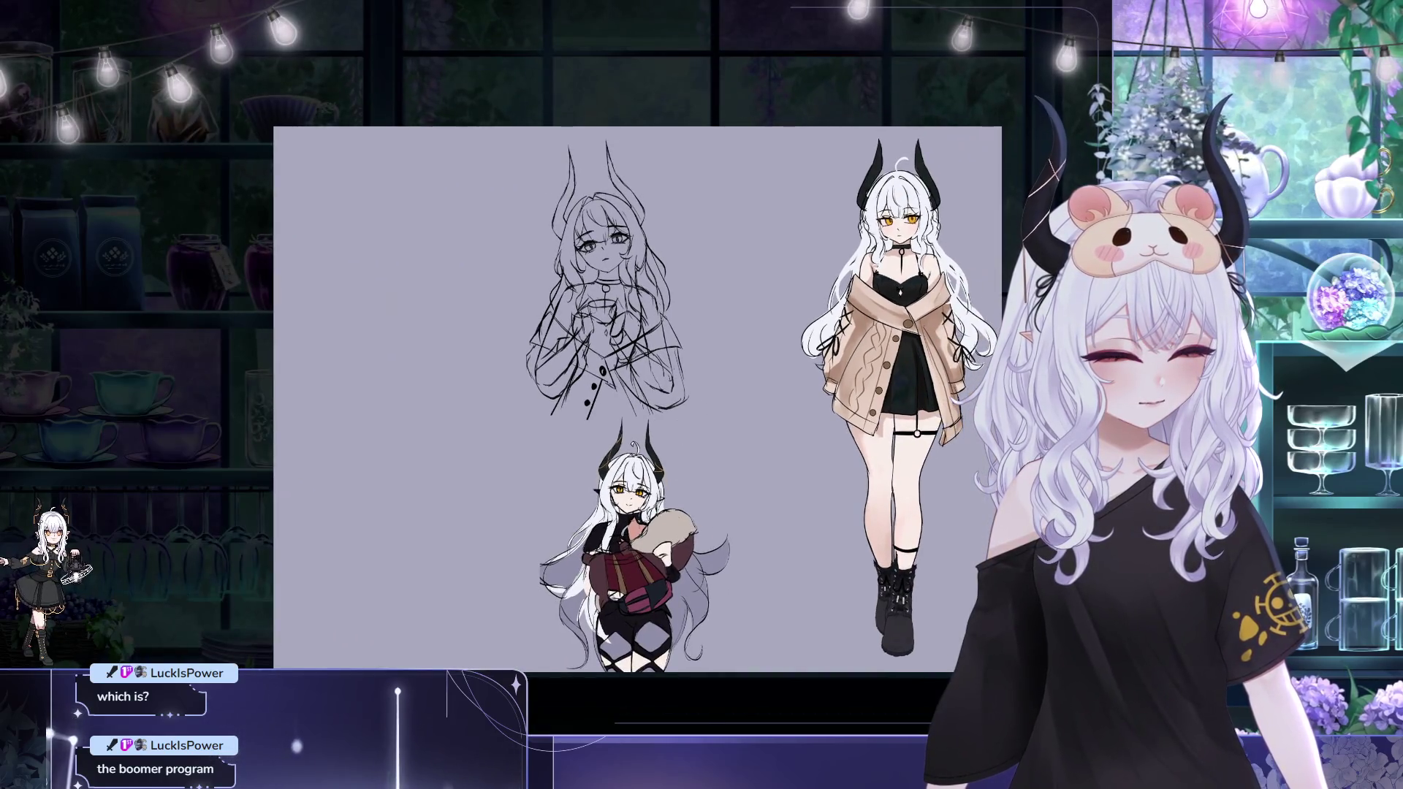
Move the chibi figure to the canvas's left edge and commit the move
drag(634, 548, 368, 544)
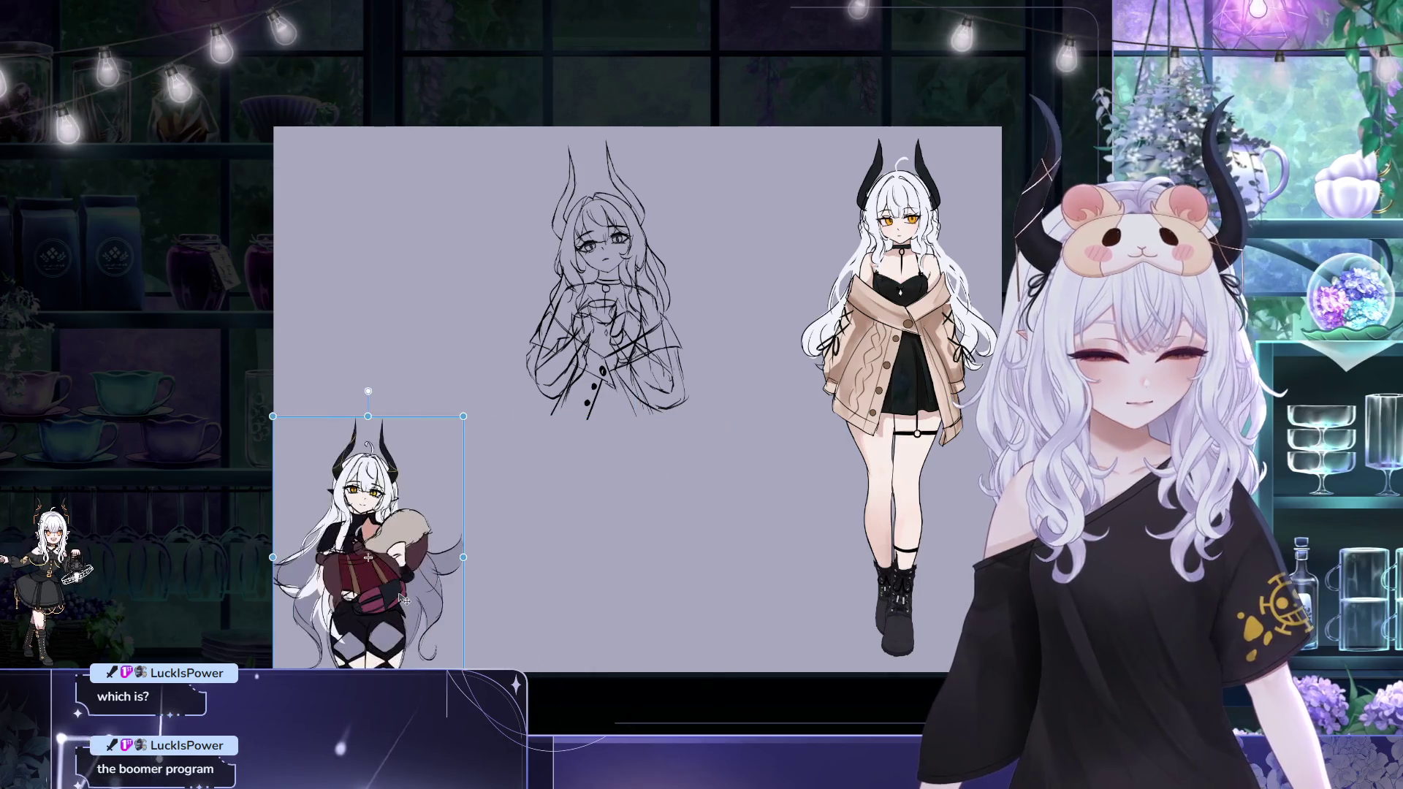
key(Return)
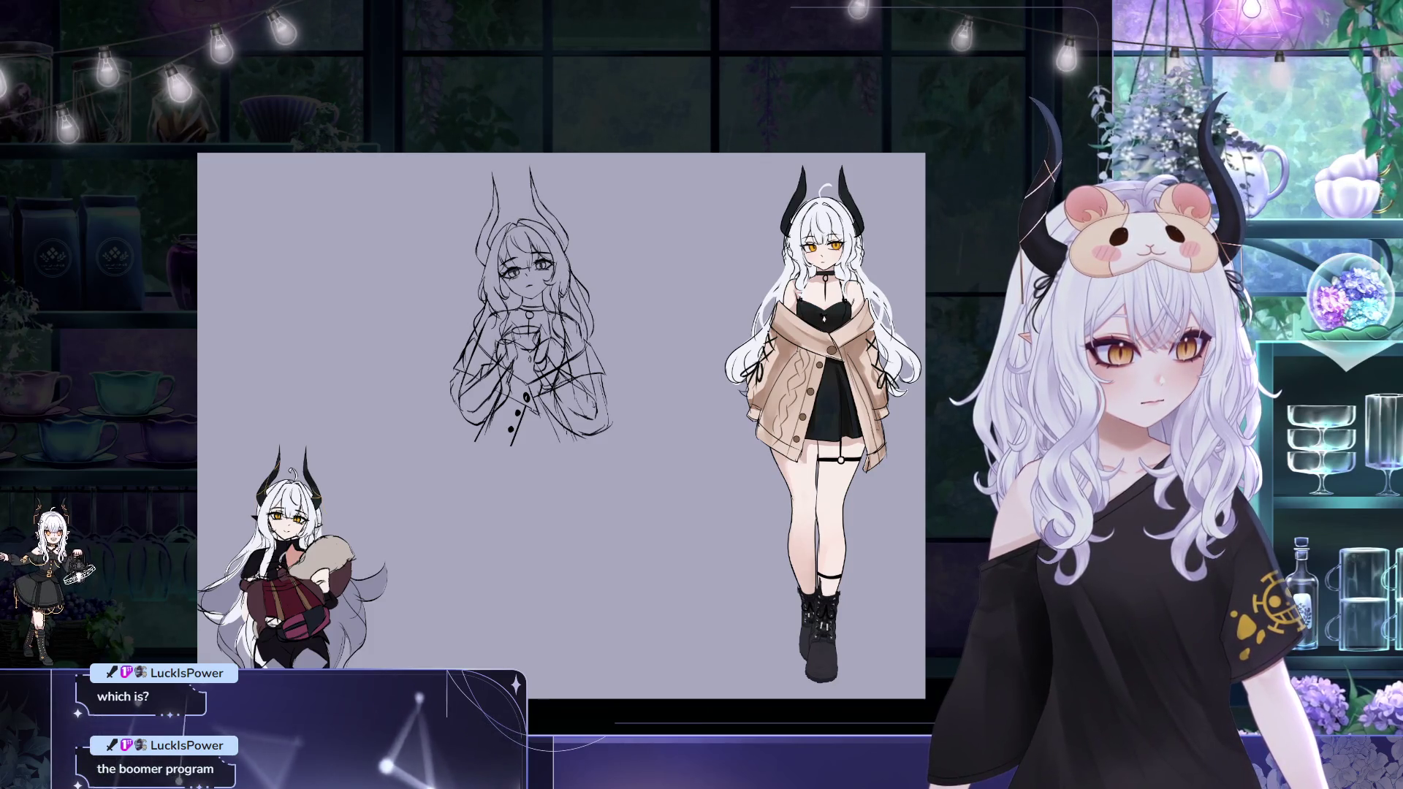
Reposition the rough bust sketch above the chibi, then hide the pencil sketch layer
key(ctrl+t)
drag(531, 307, 291, 305)
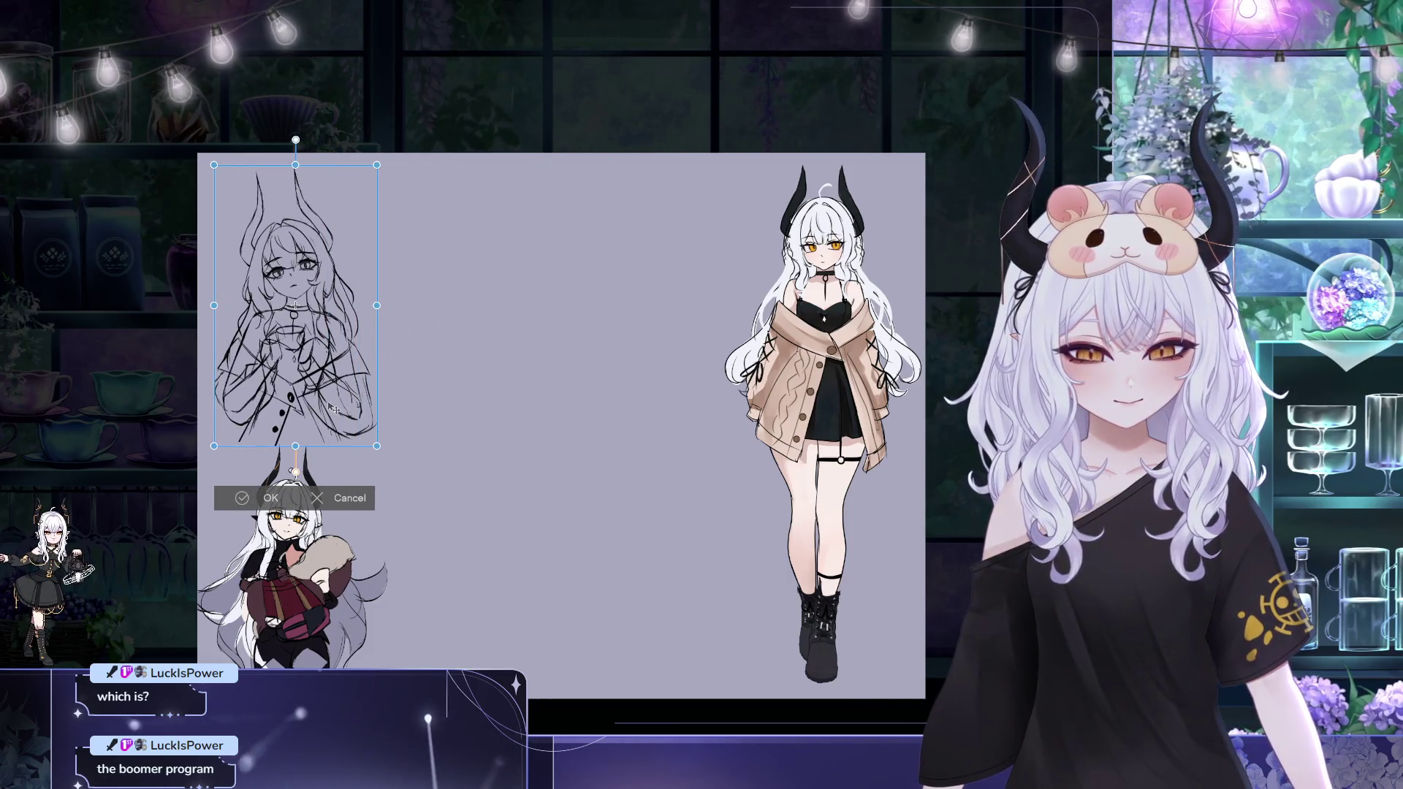
click(263, 498)
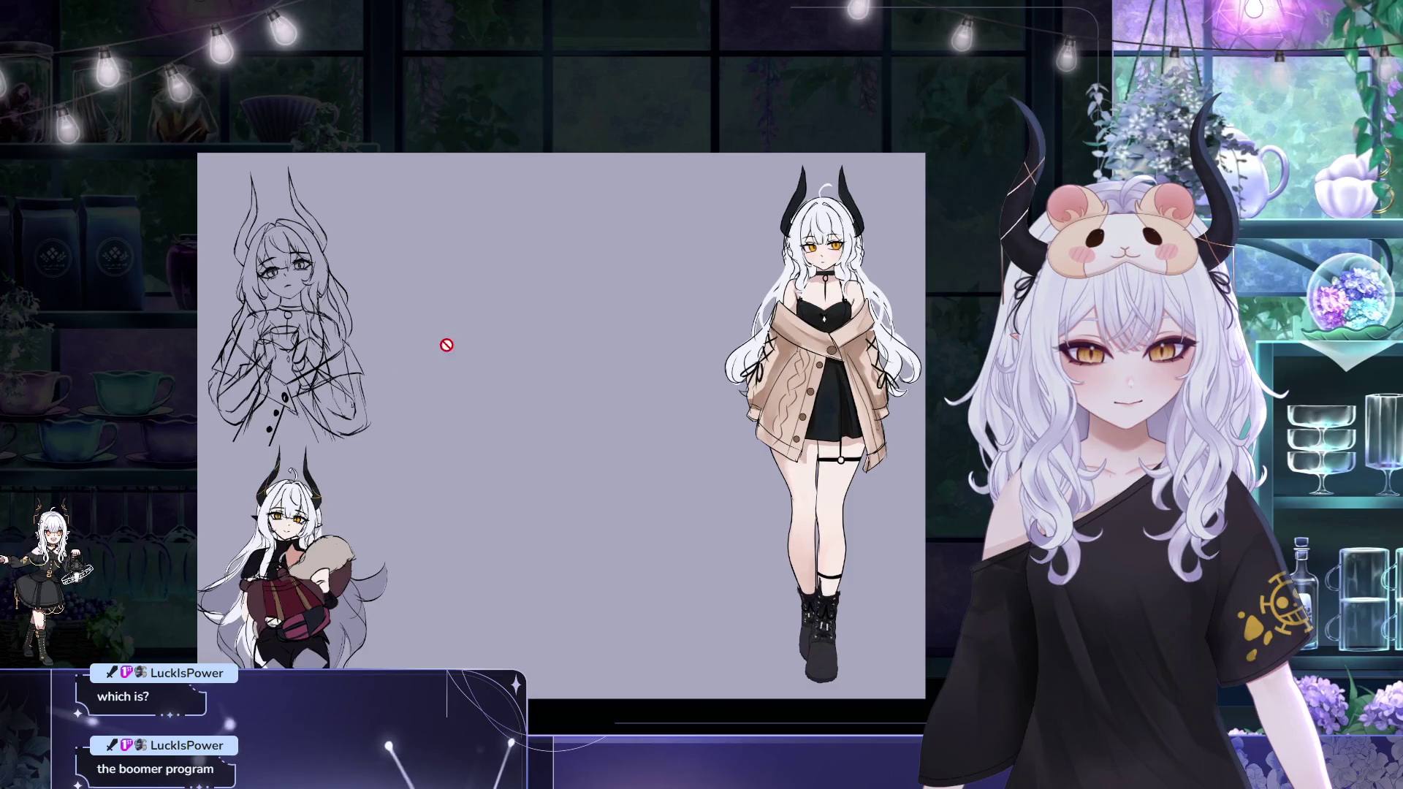
scroll(538, 319, up, 2)
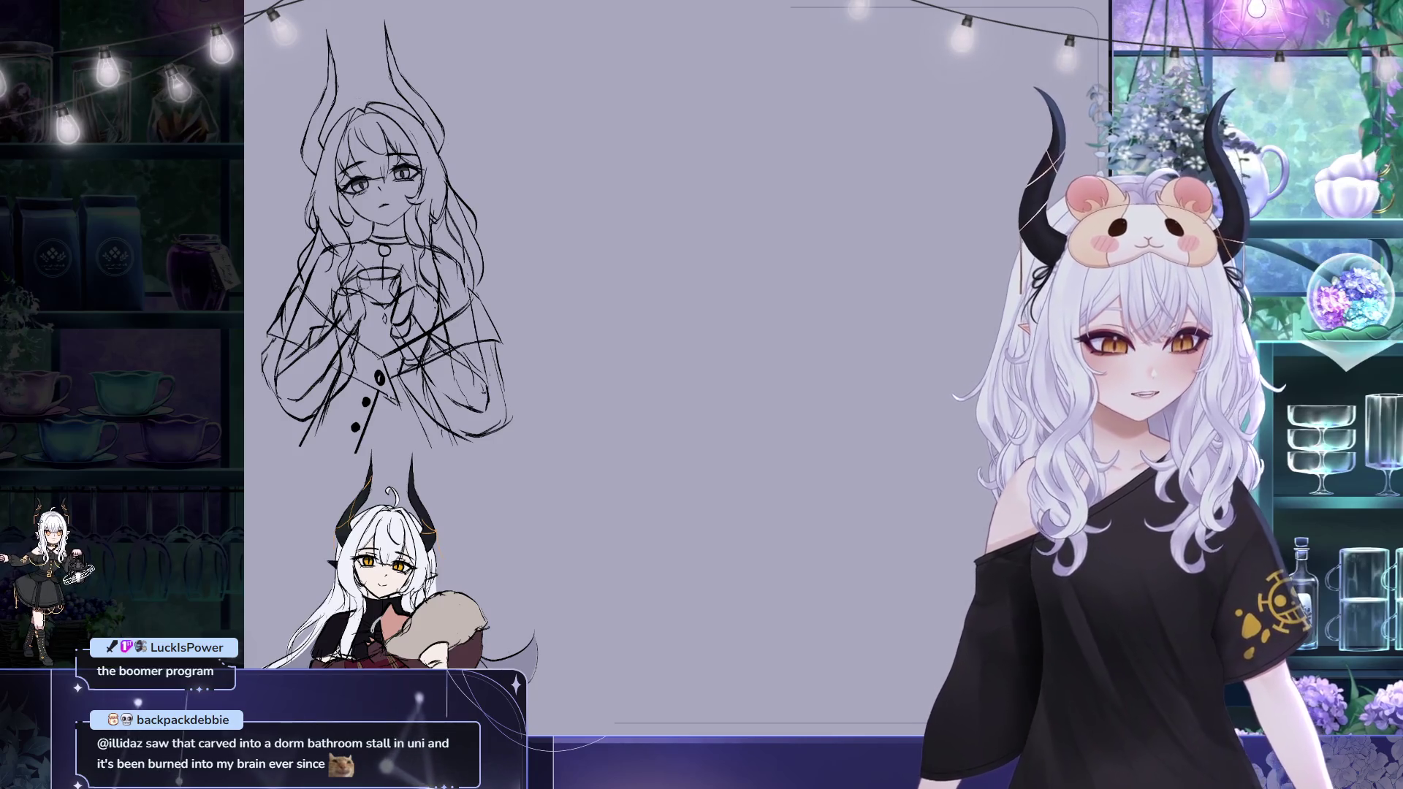
key(Delete)
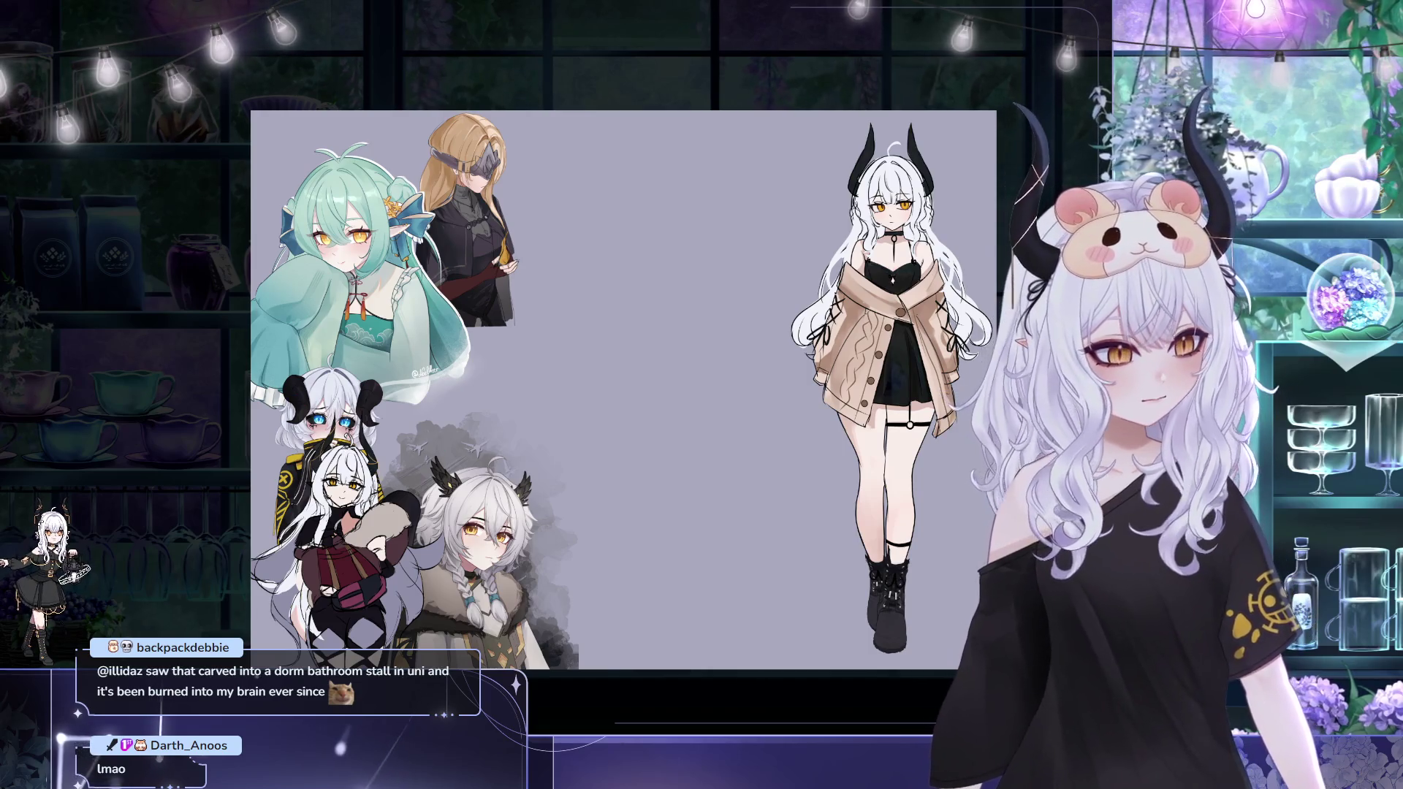
Move the horned chibi to the lower right beside the standing horned girl
click(362, 504)
mouse_move(352, 549)
mouse_down()
mouse_move(645, 551)
mouse_move(830, 594)
mouse_up()
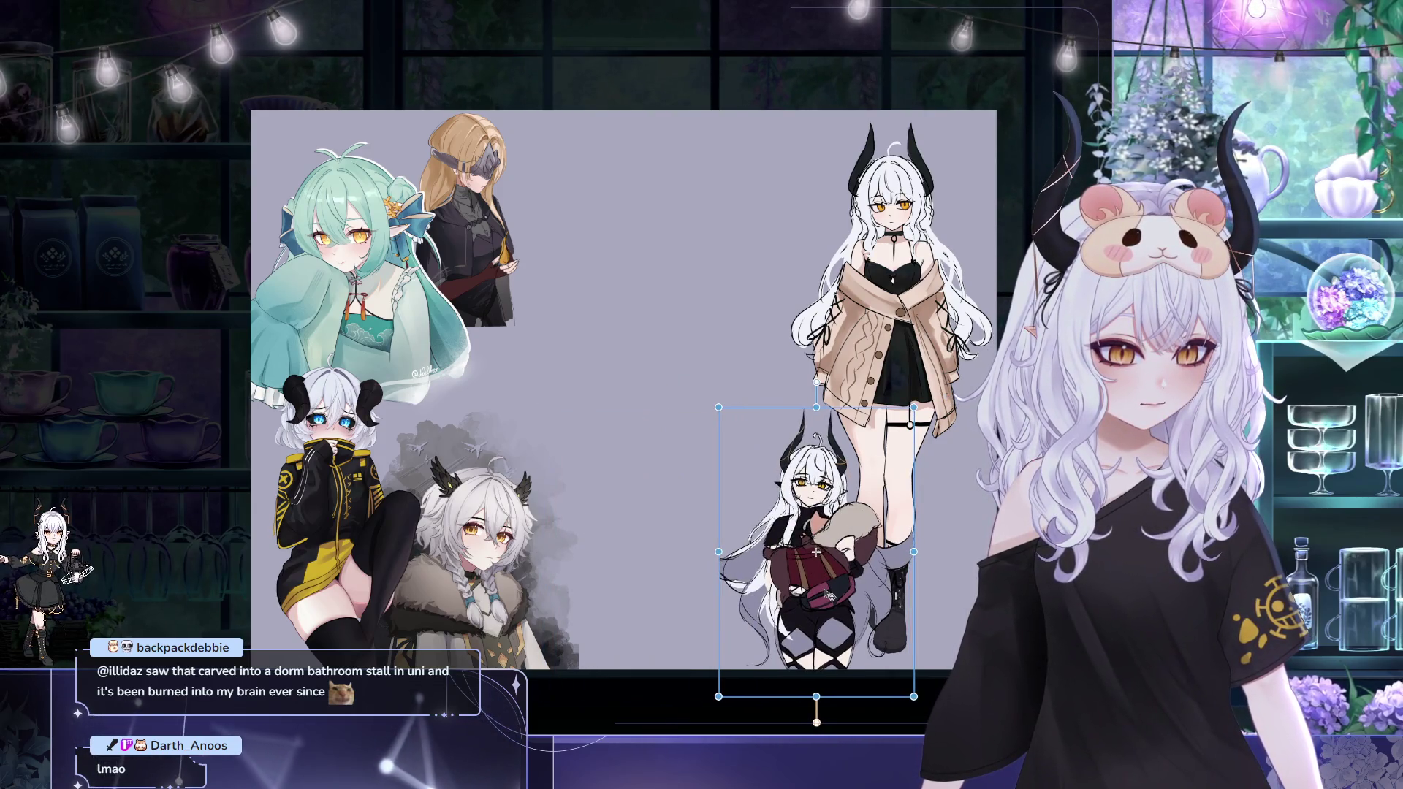
scroll(725, 491, down, 2)
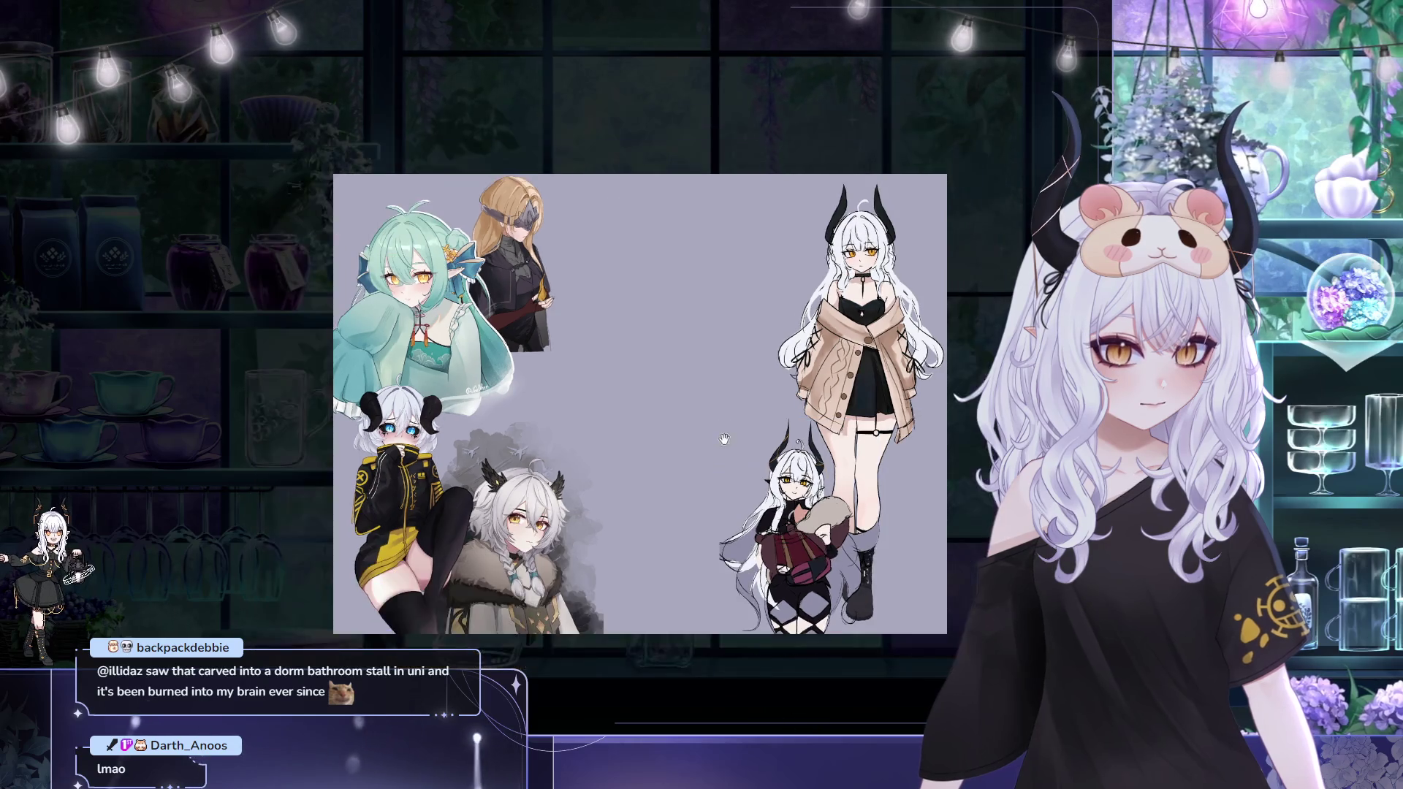
scroll(725, 490, up, 2)
scroll(748, 557, down, 1)
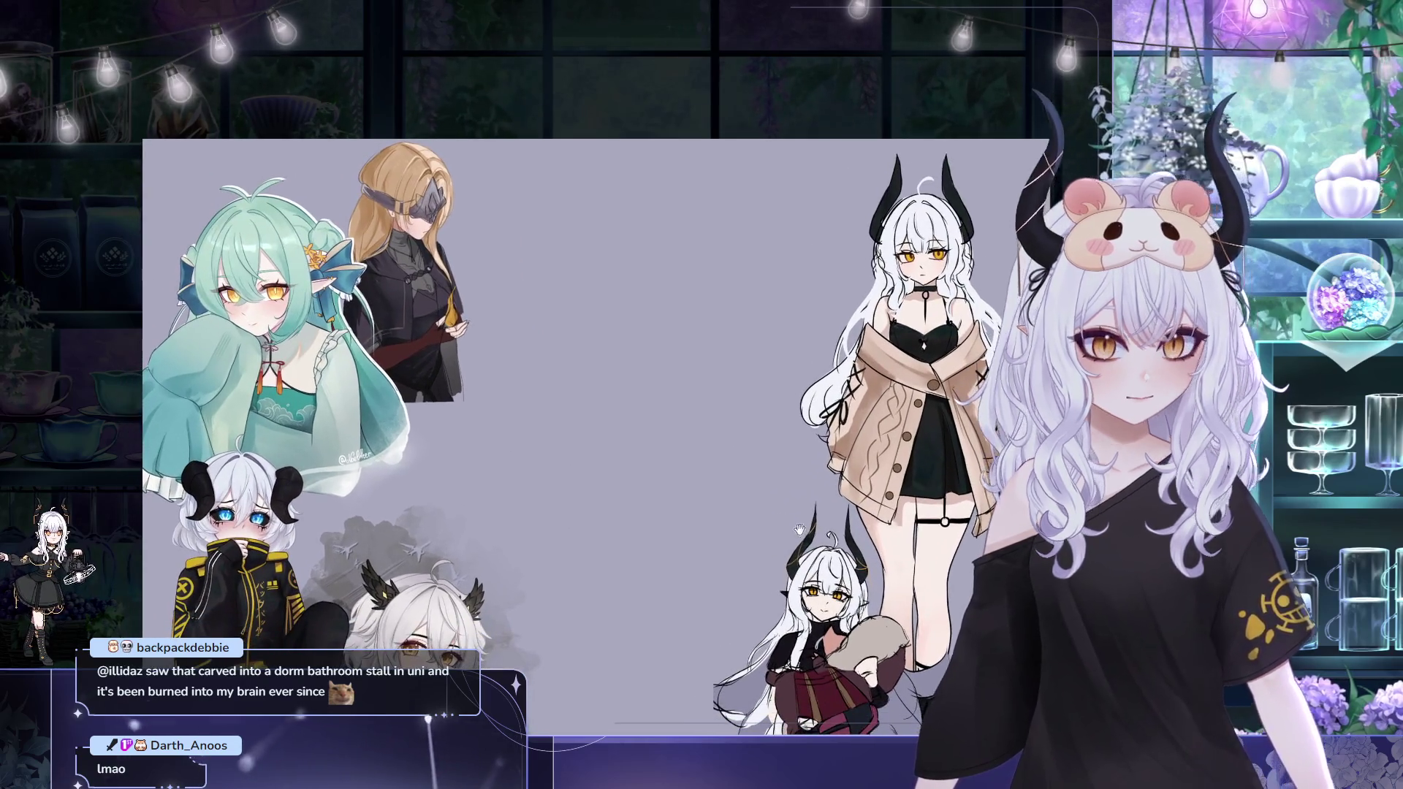
scroll(615, 414, up, 1)
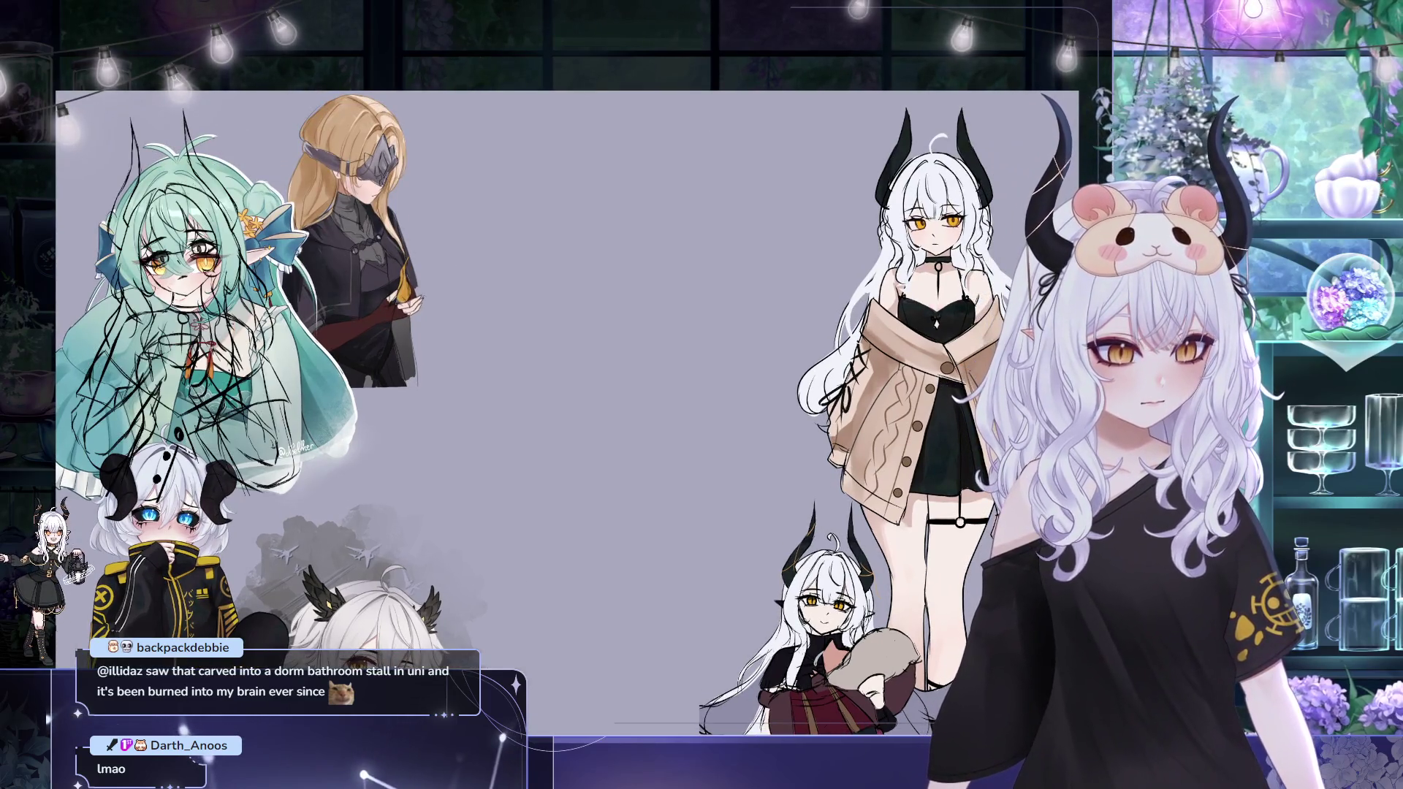
scroll(778, 320, down, 2)
key(ctrl+t)
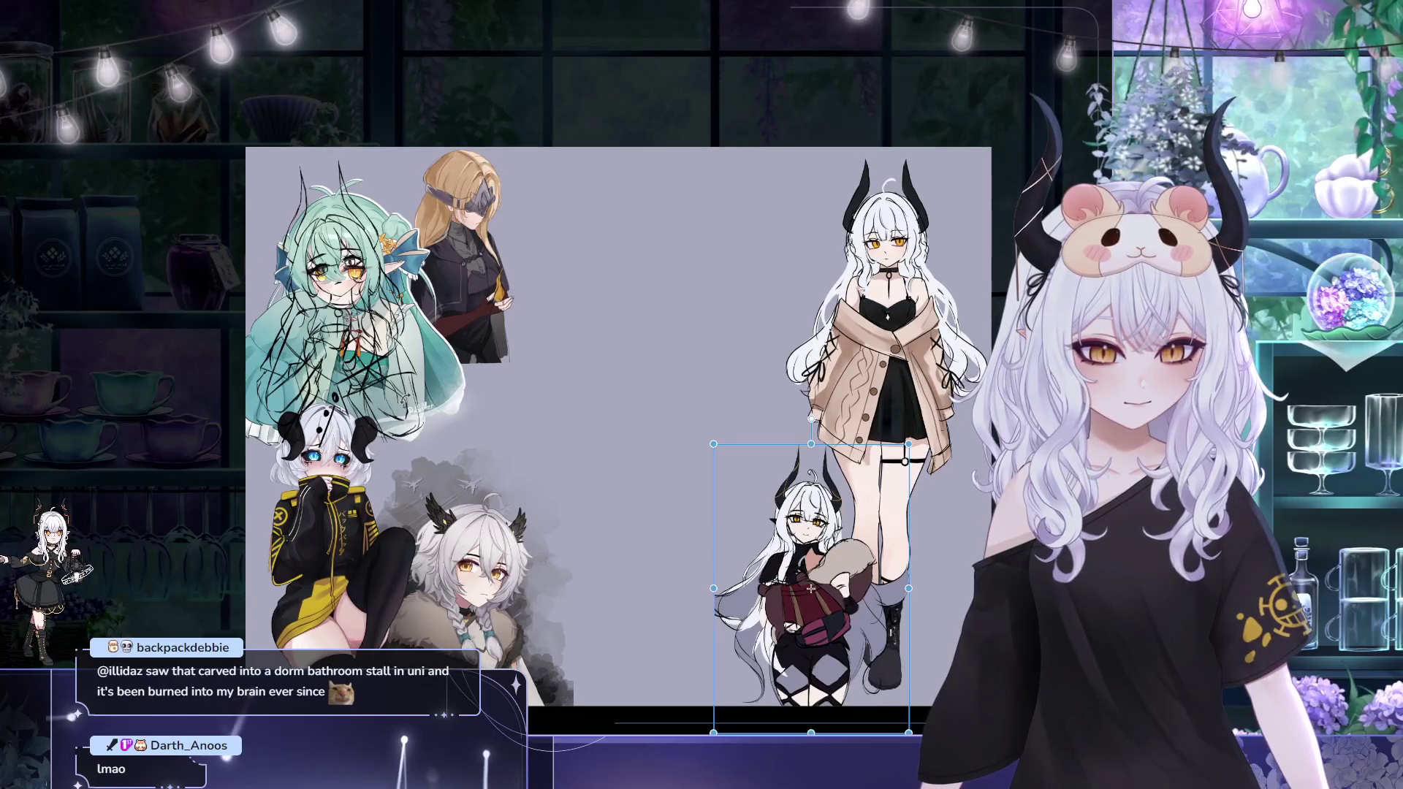
key(Return)
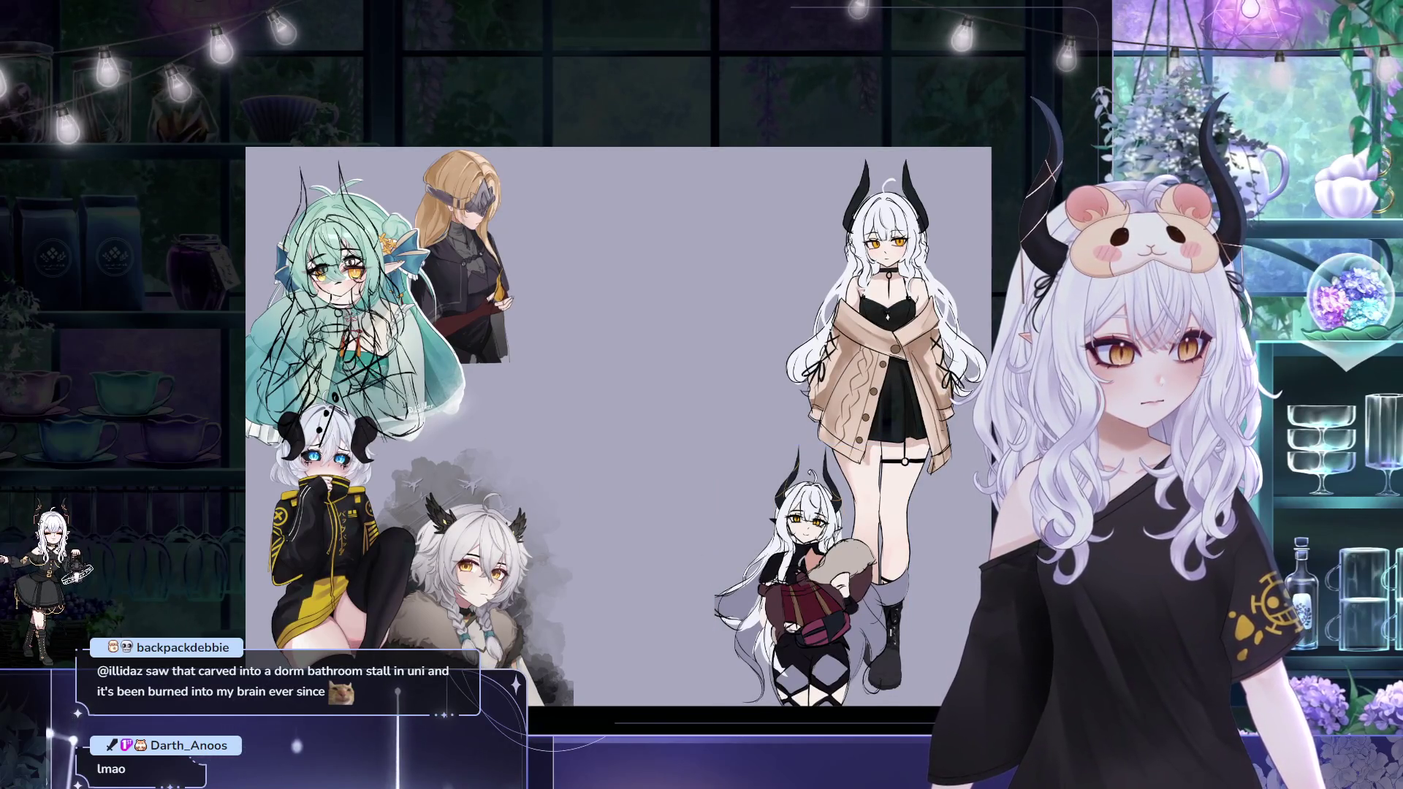
Transform the pencil sketch and drag it to the lower right of the collage
key(ctrl+t)
mouse_move(357, 302)
mouse_down()
mouse_move(889, 537)
mouse_move(897, 559)
mouse_up()
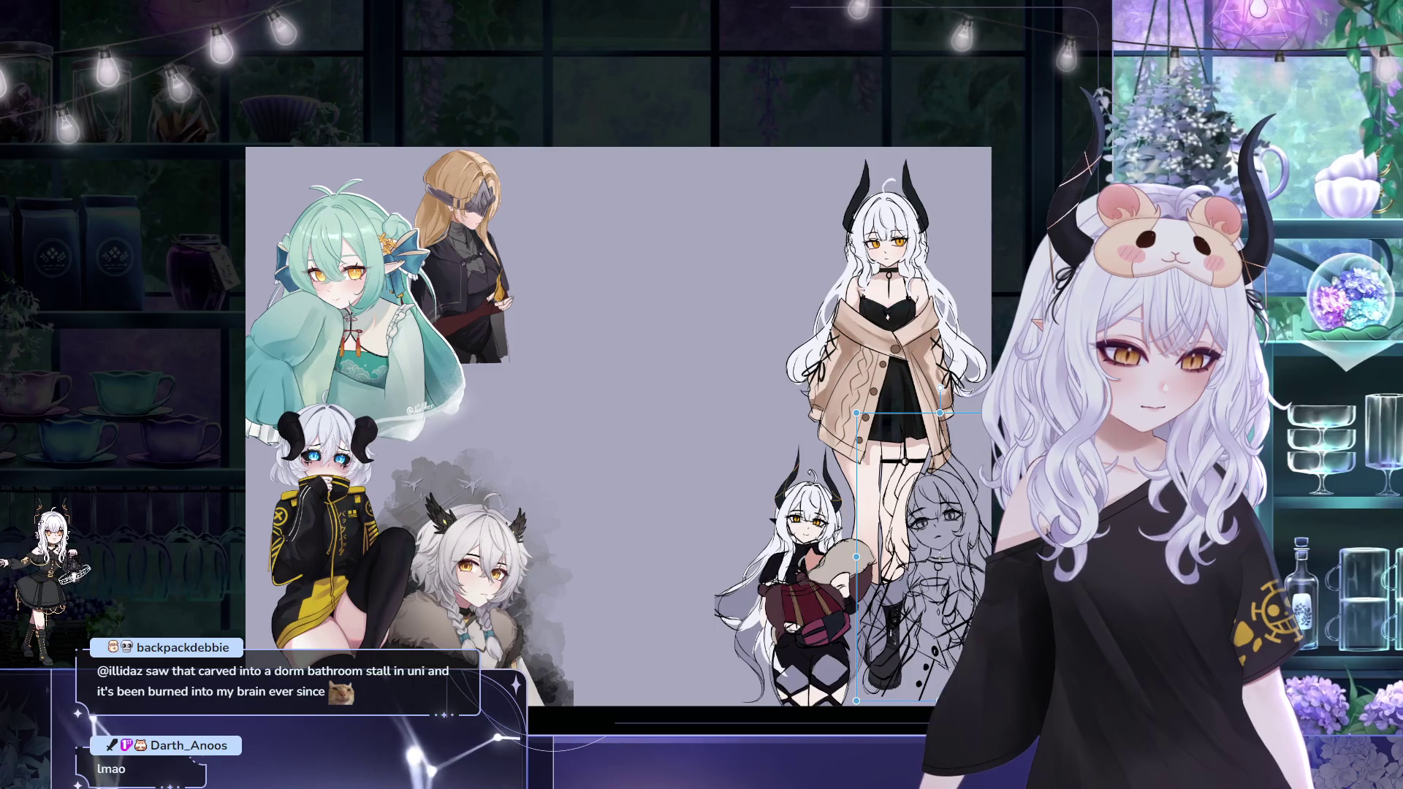
Confirm the sketch placement, then start moving it left toward the bottom centre
key(Return)
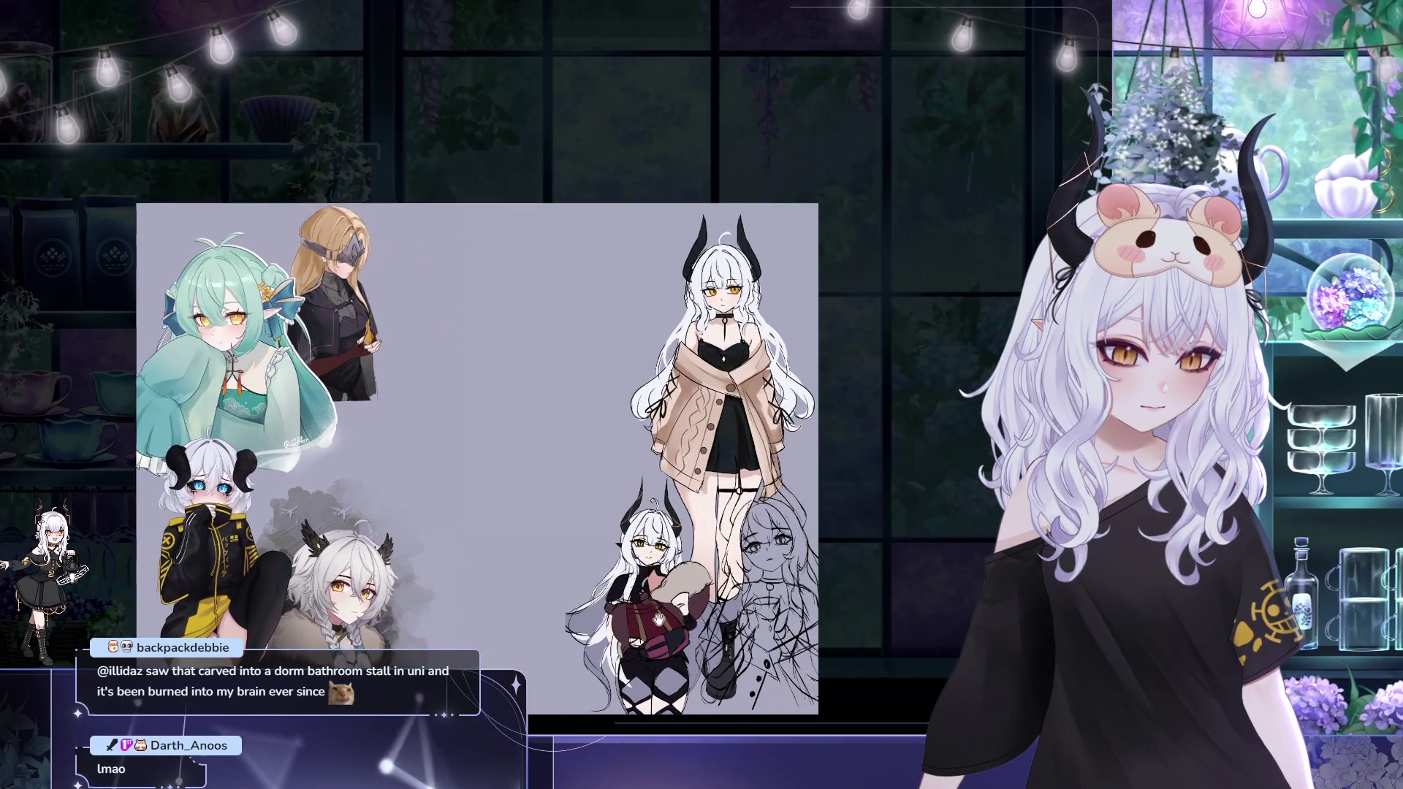
key(ctrl+t)
mouse_move(793, 572)
mouse_down()
mouse_move(569, 594)
mouse_move(533, 574)
mouse_up()
key(ctrl+z)
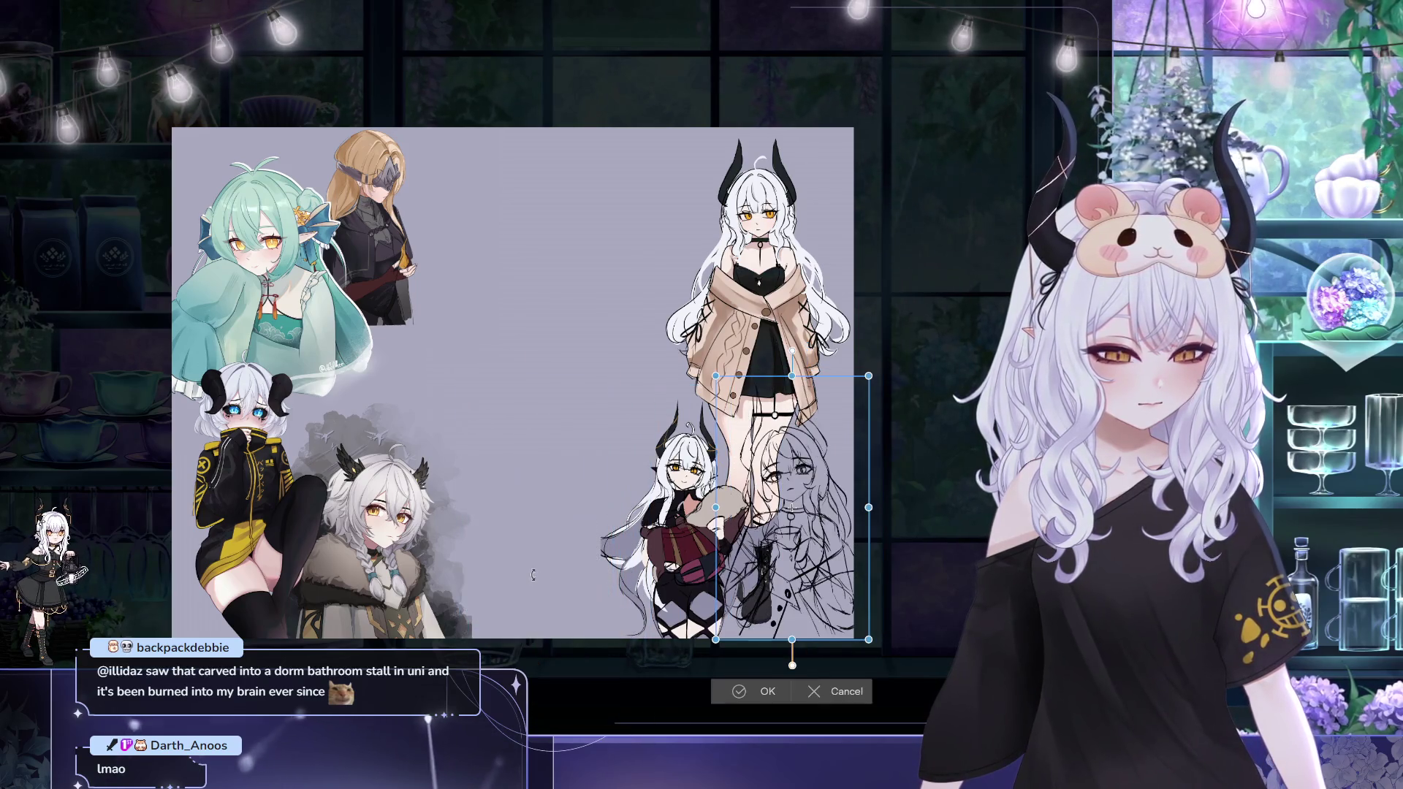
Redo the leftward move, nudge the sketch down, and commit its bottom-centre position
key(ctrl+y)
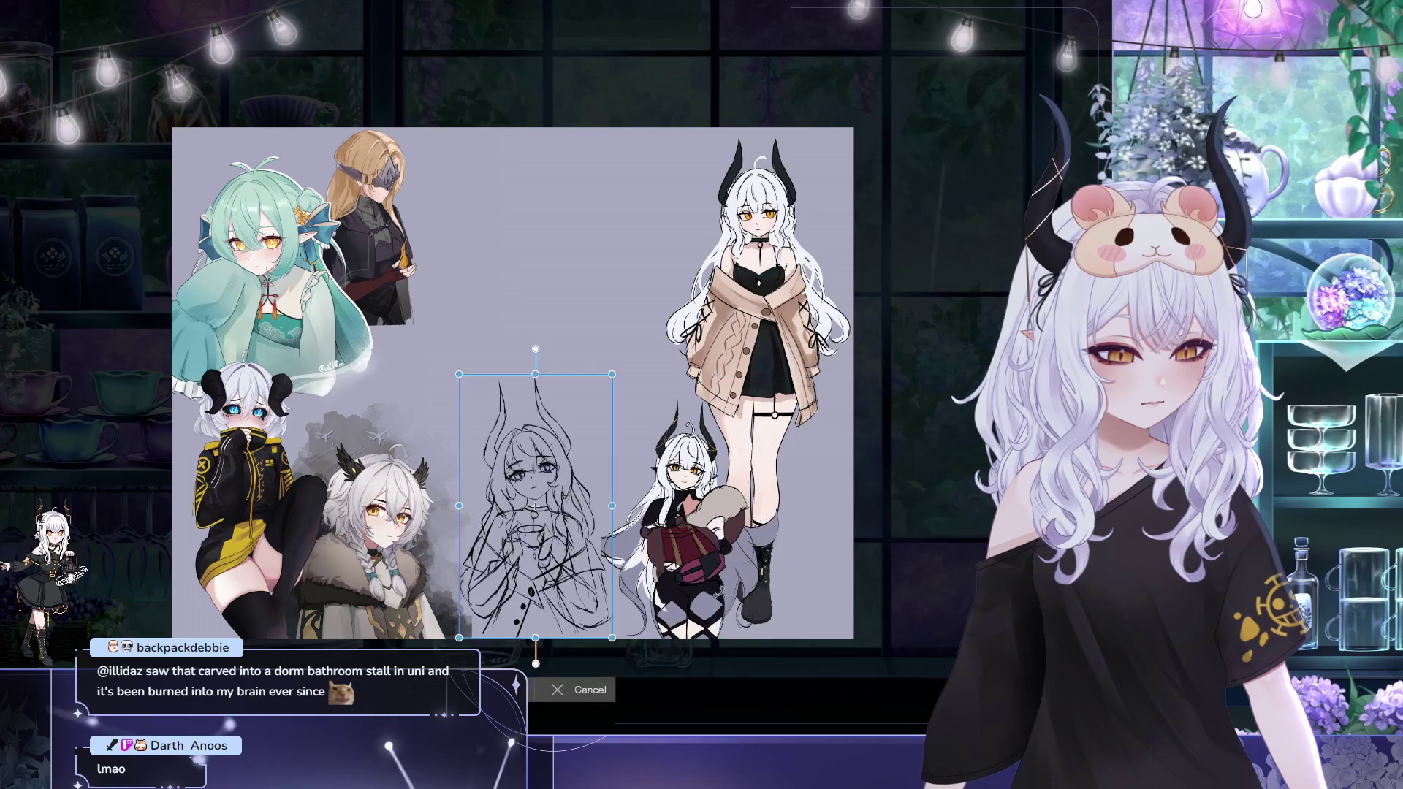
key(Down)
key(Down)
key(Down)
key(Down)
key(Return)
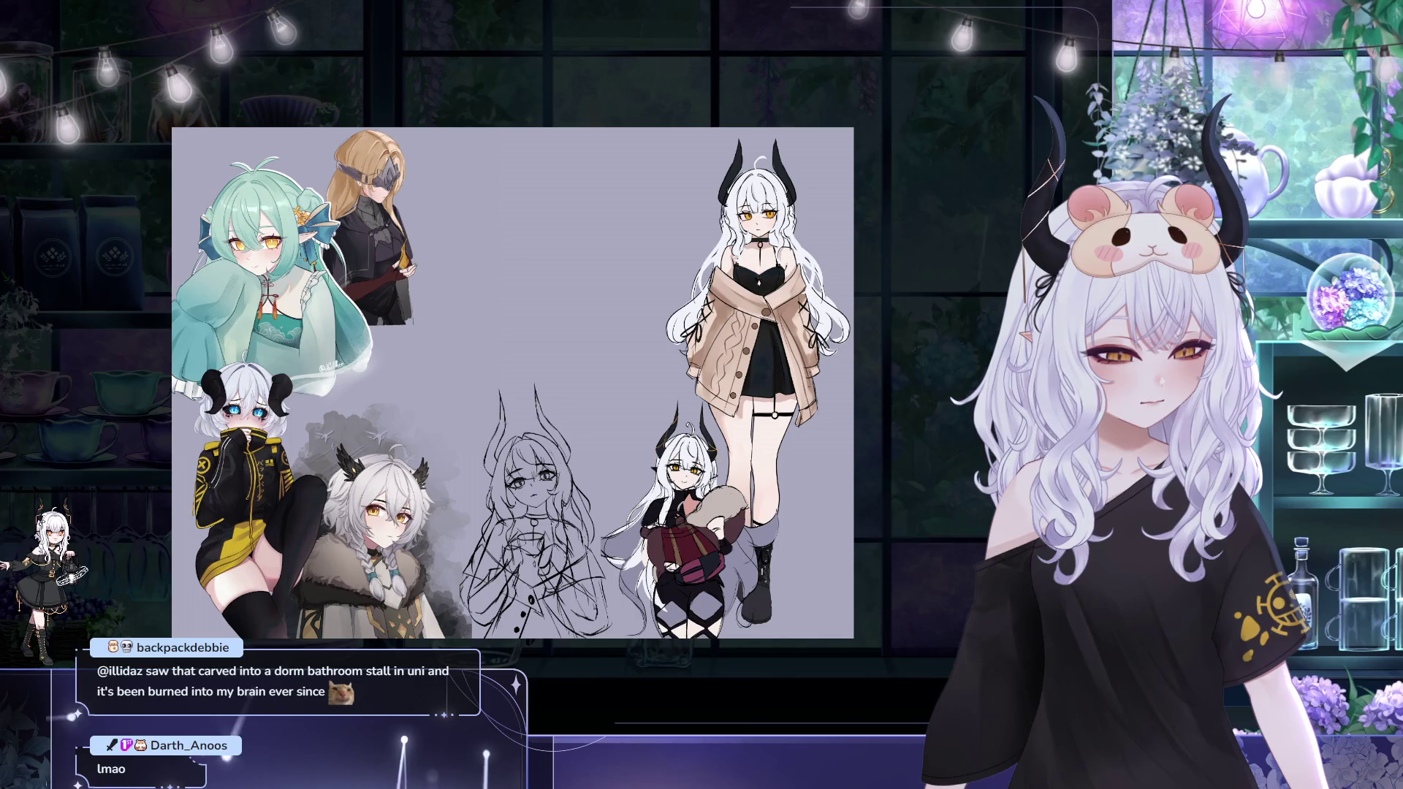
scroll(547, 400, up, 2)
mouse_move(546, 399)
mouse_down()
mouse_move(693, 311)
mouse_move(593, 328)
mouse_move(659, 349)
mouse_up()
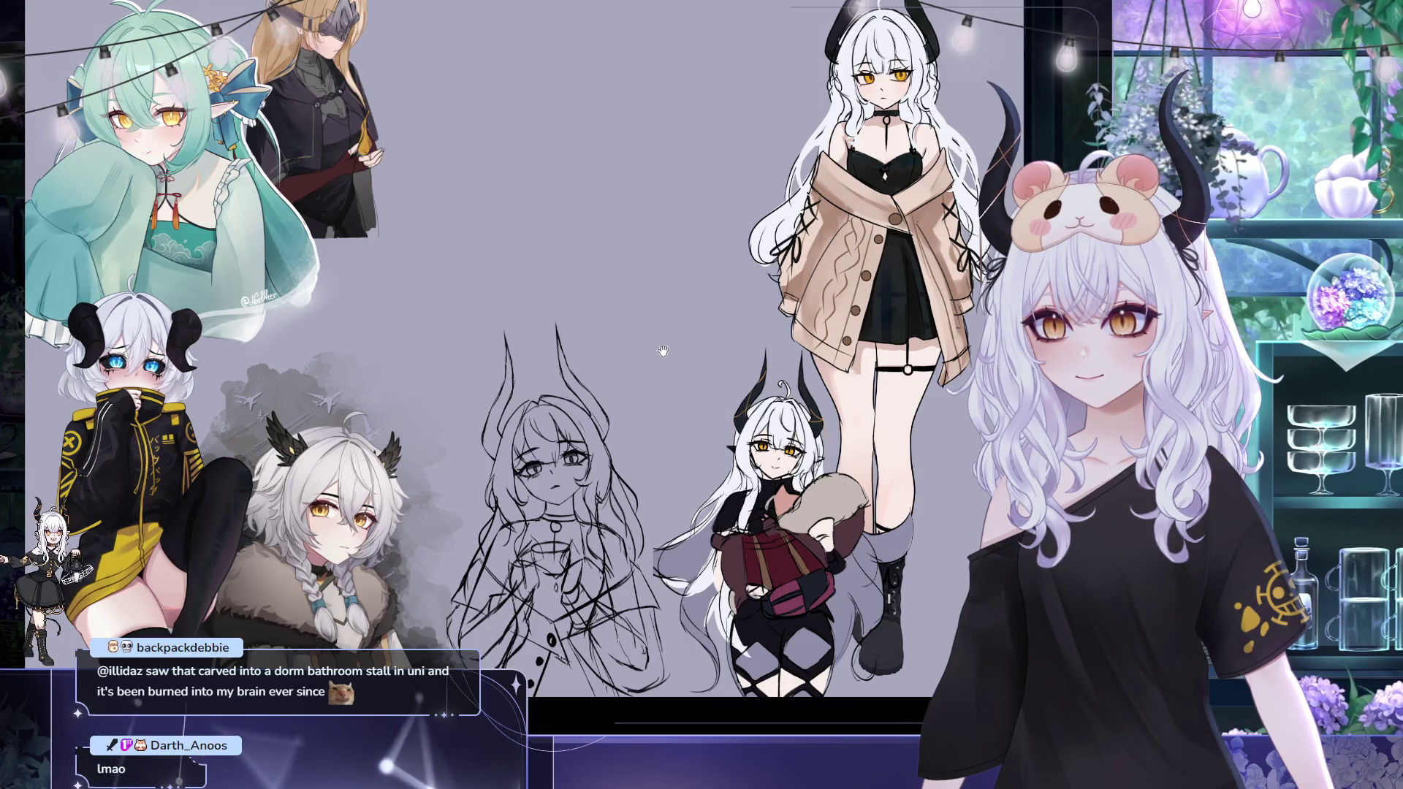
drag(663, 349, 624, 435)
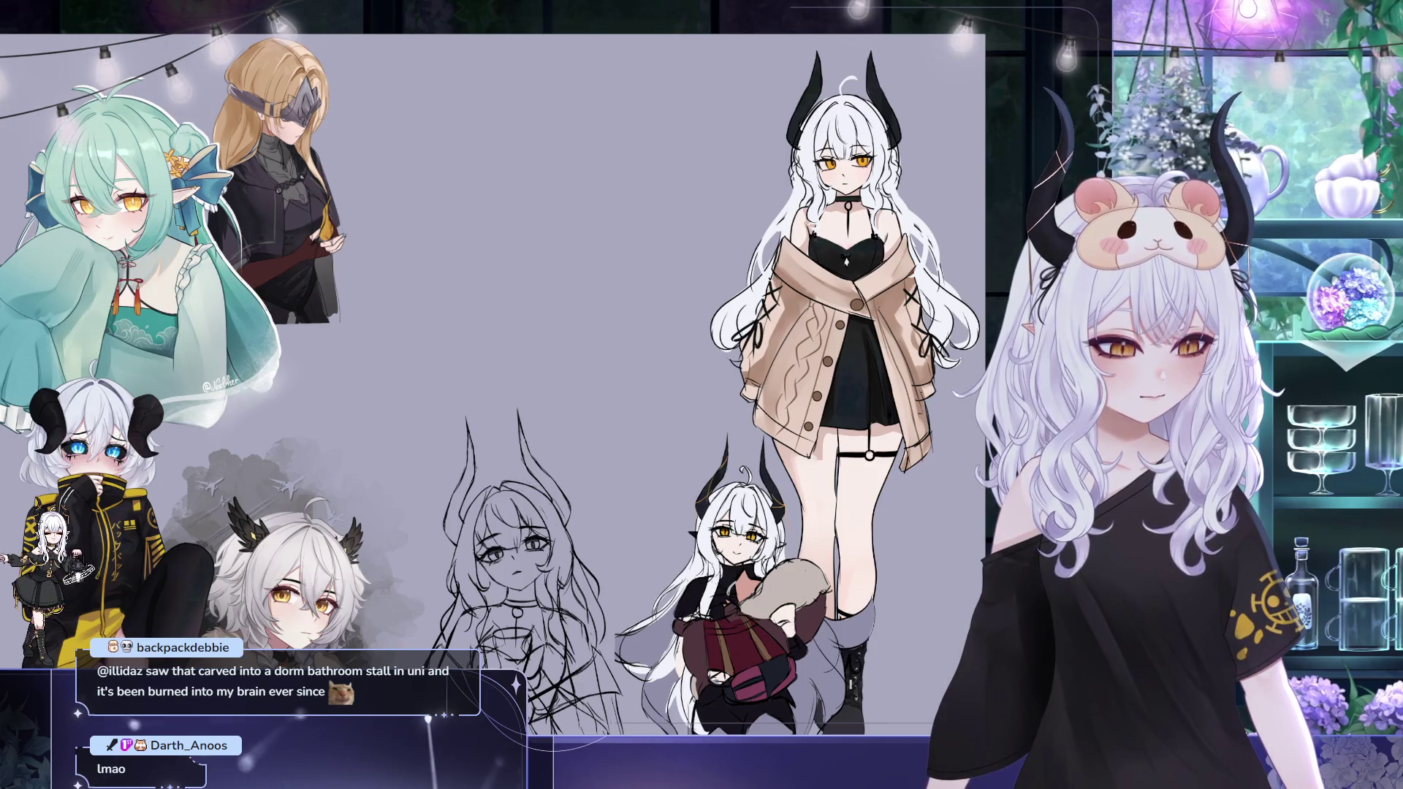
drag(800, 275, 792, 338)
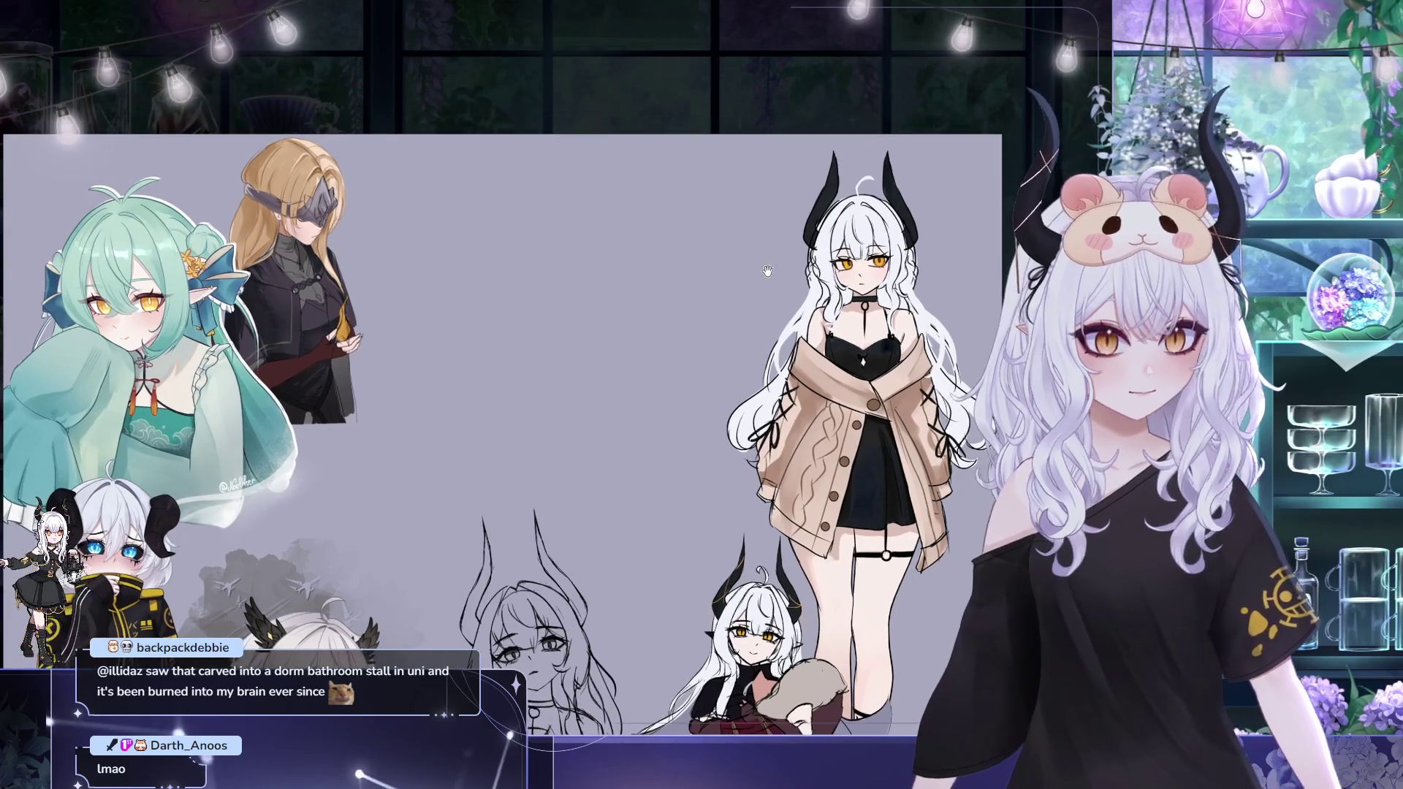
drag(743, 236, 768, 270)
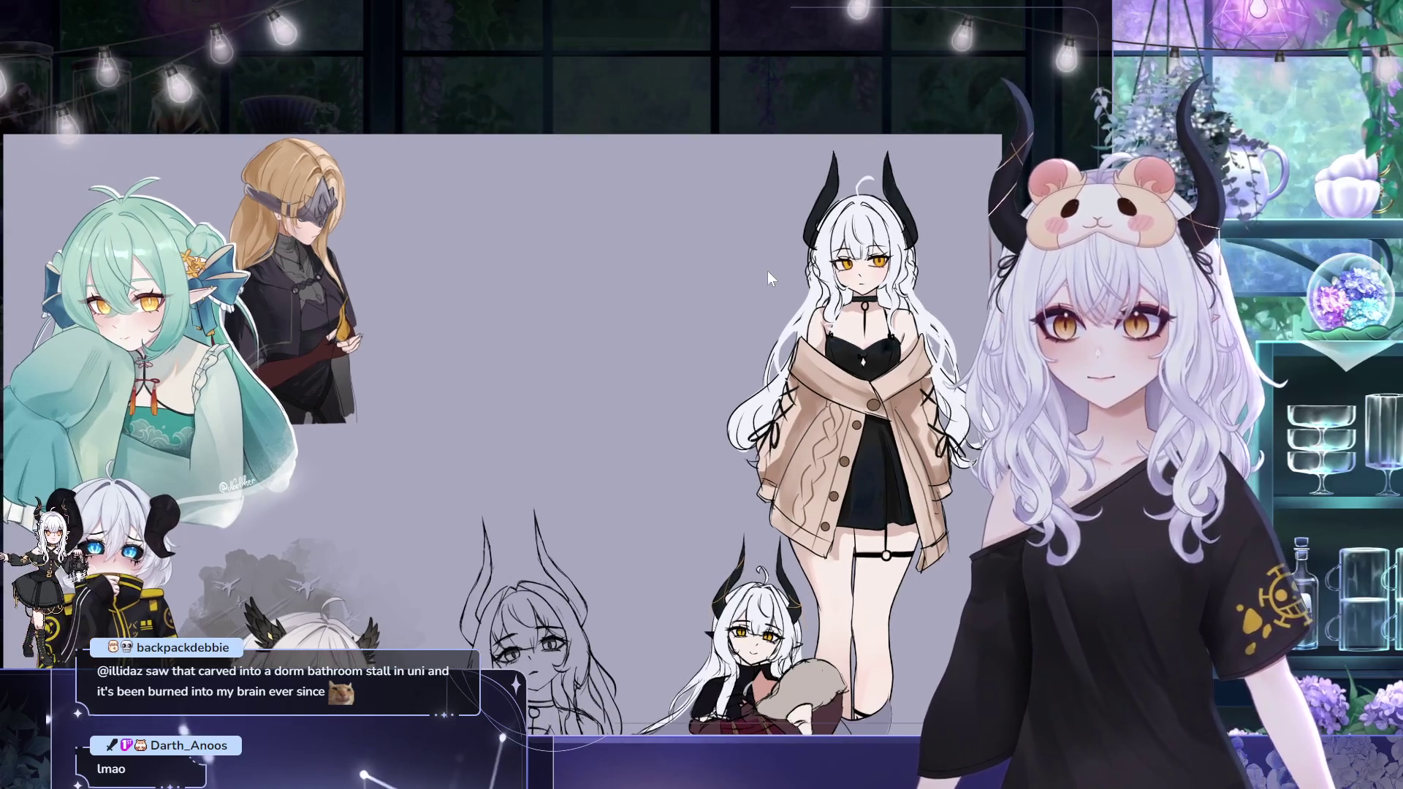
scroll(768, 272, up, 2)
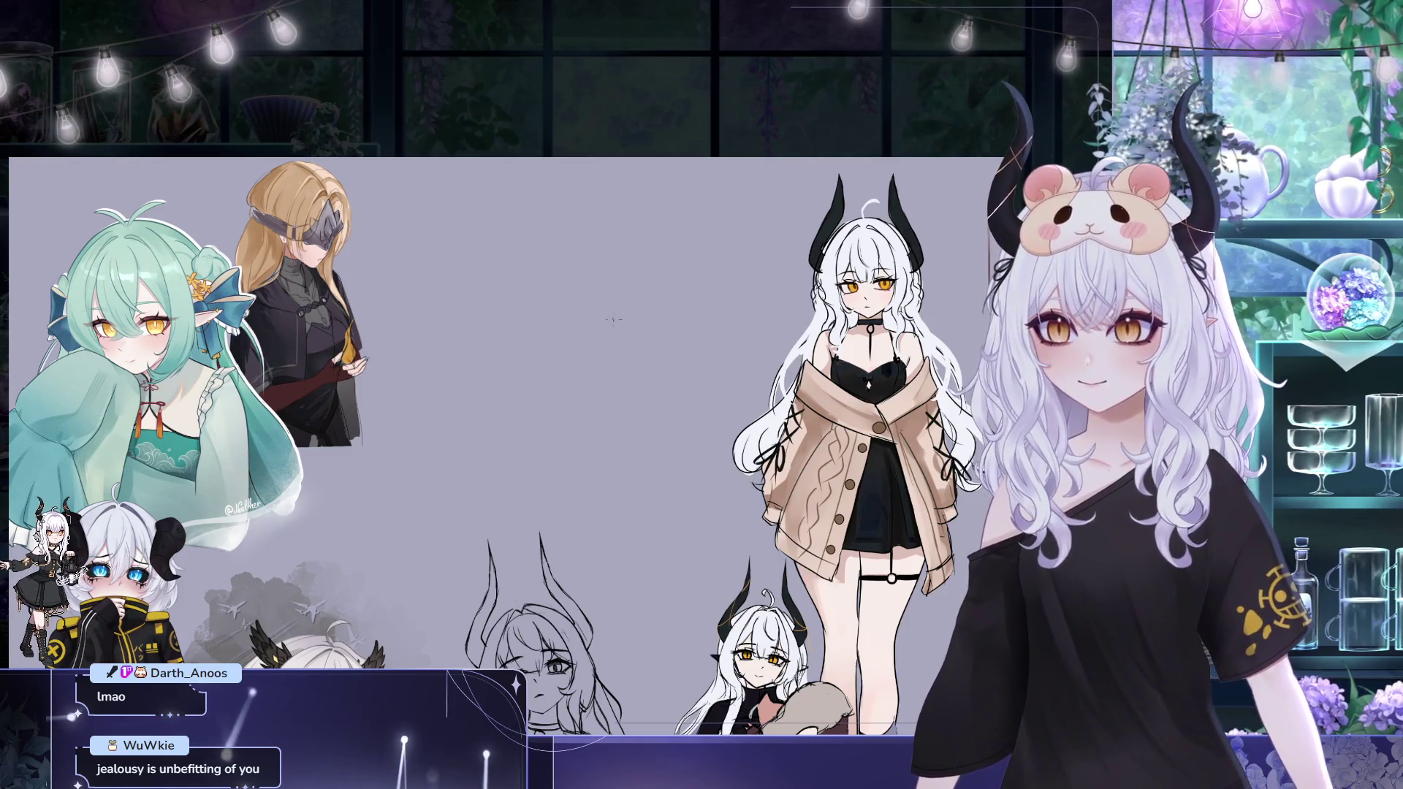
scroll(548, 320, up, 1)
scroll(547, 319, up, 1)
scroll(563, 351, up, 2)
scroll(586, 314, up, 2)
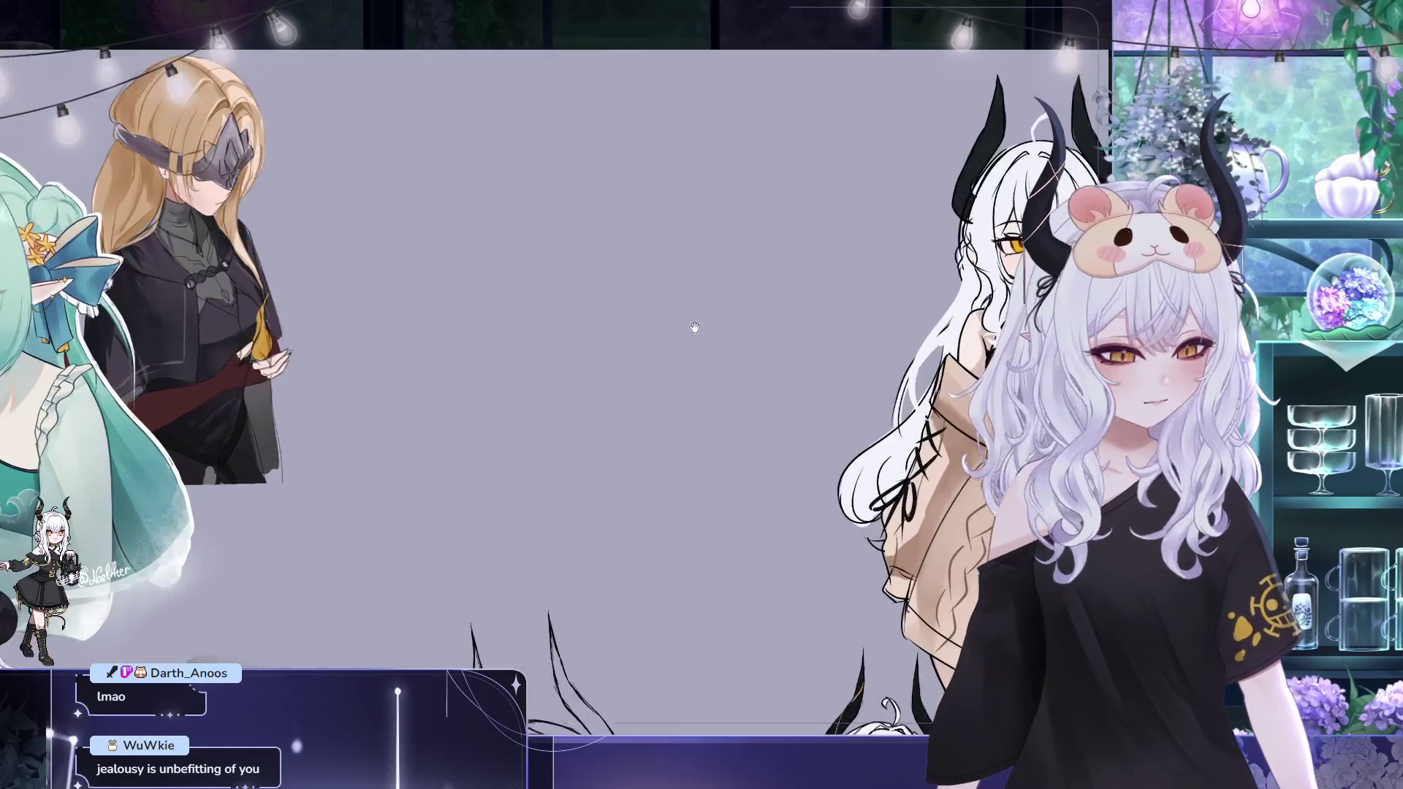
scroll(689, 322, up, 2)
scroll(790, 353, down, 3)
scroll(683, 448, down, 3)
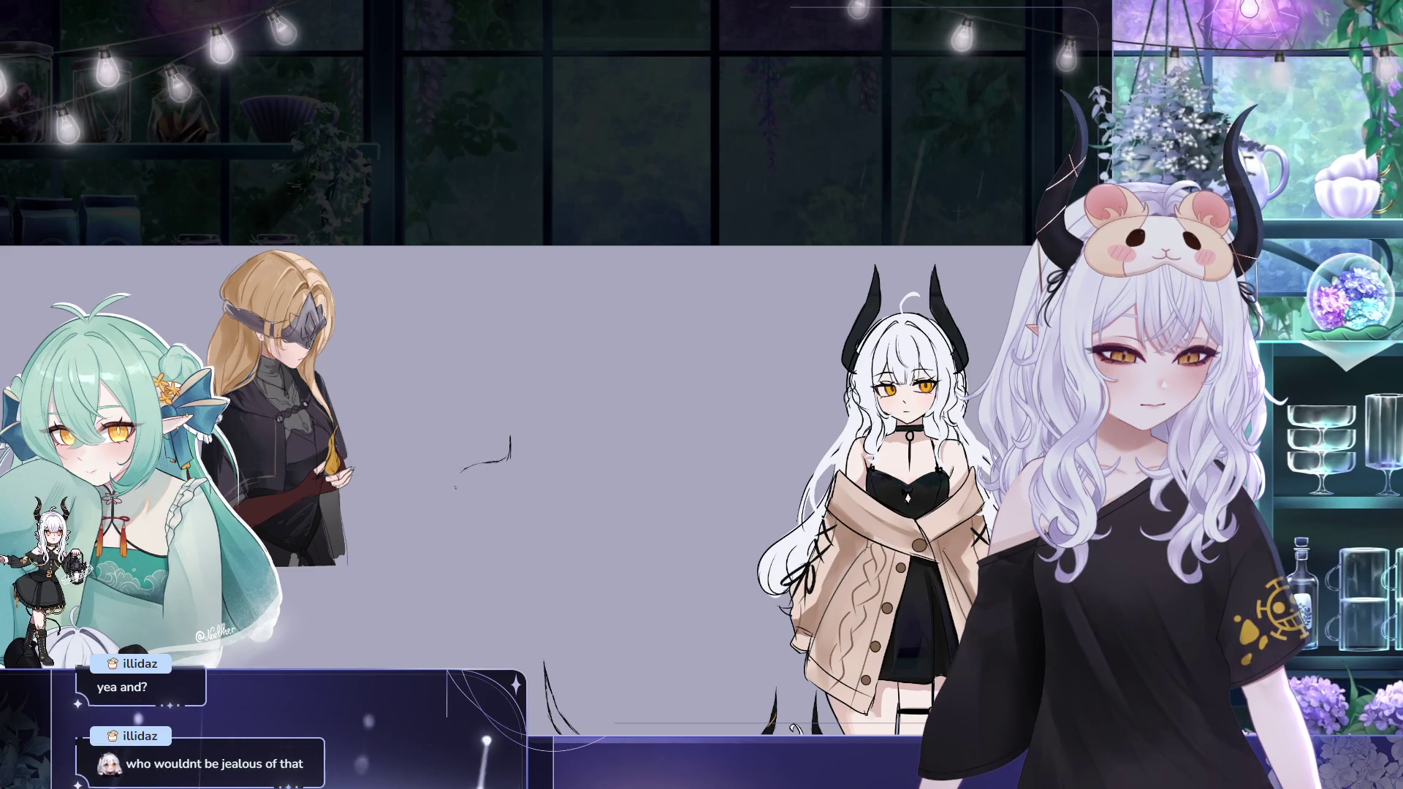
Draw a first rough pencil stroke in the empty grey area right of the blindfolded character
drag(456, 486, 461, 470)
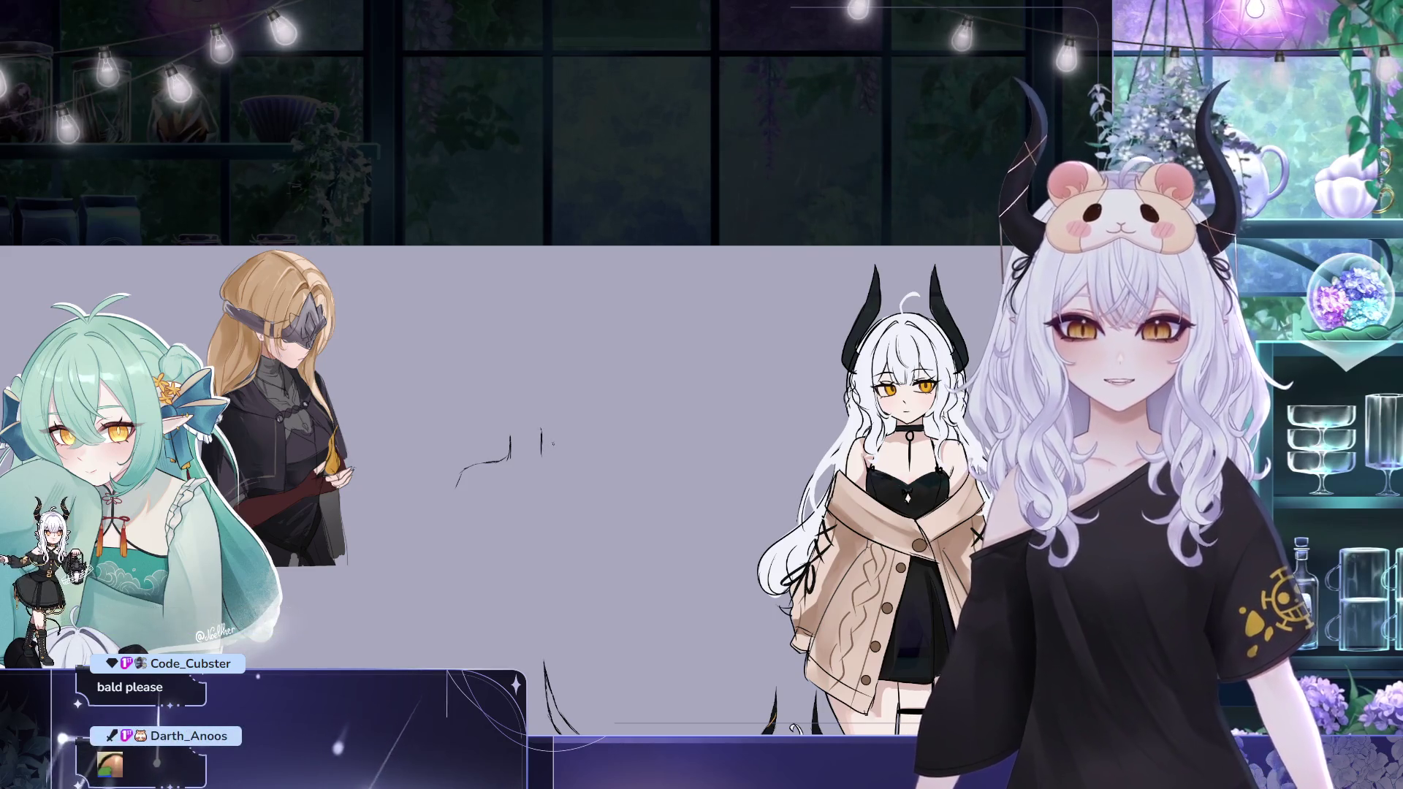
Sketch short neck strokes, undoing the unwanted horizontal and vertical ones
drag(541, 453, 562, 454)
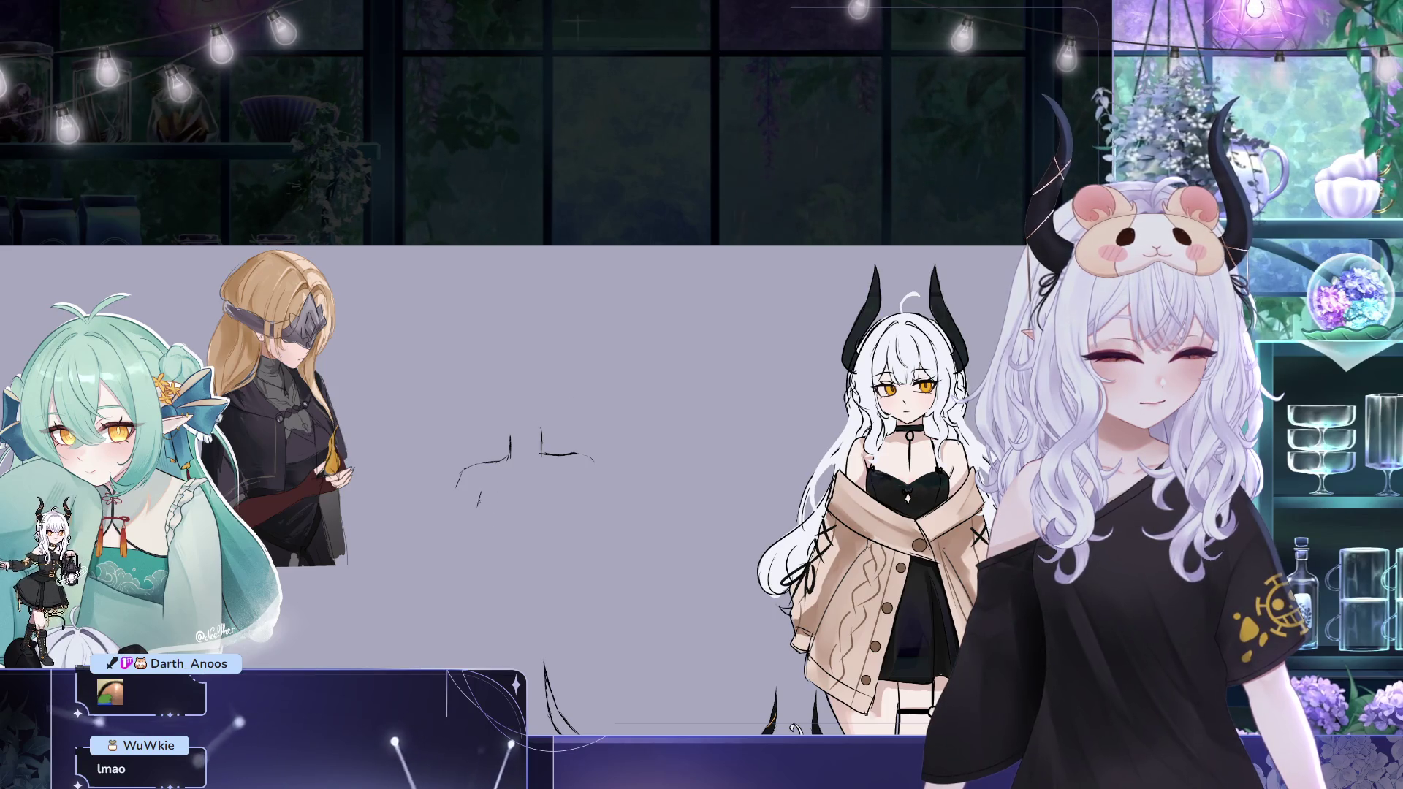
drag(481, 490, 476, 526)
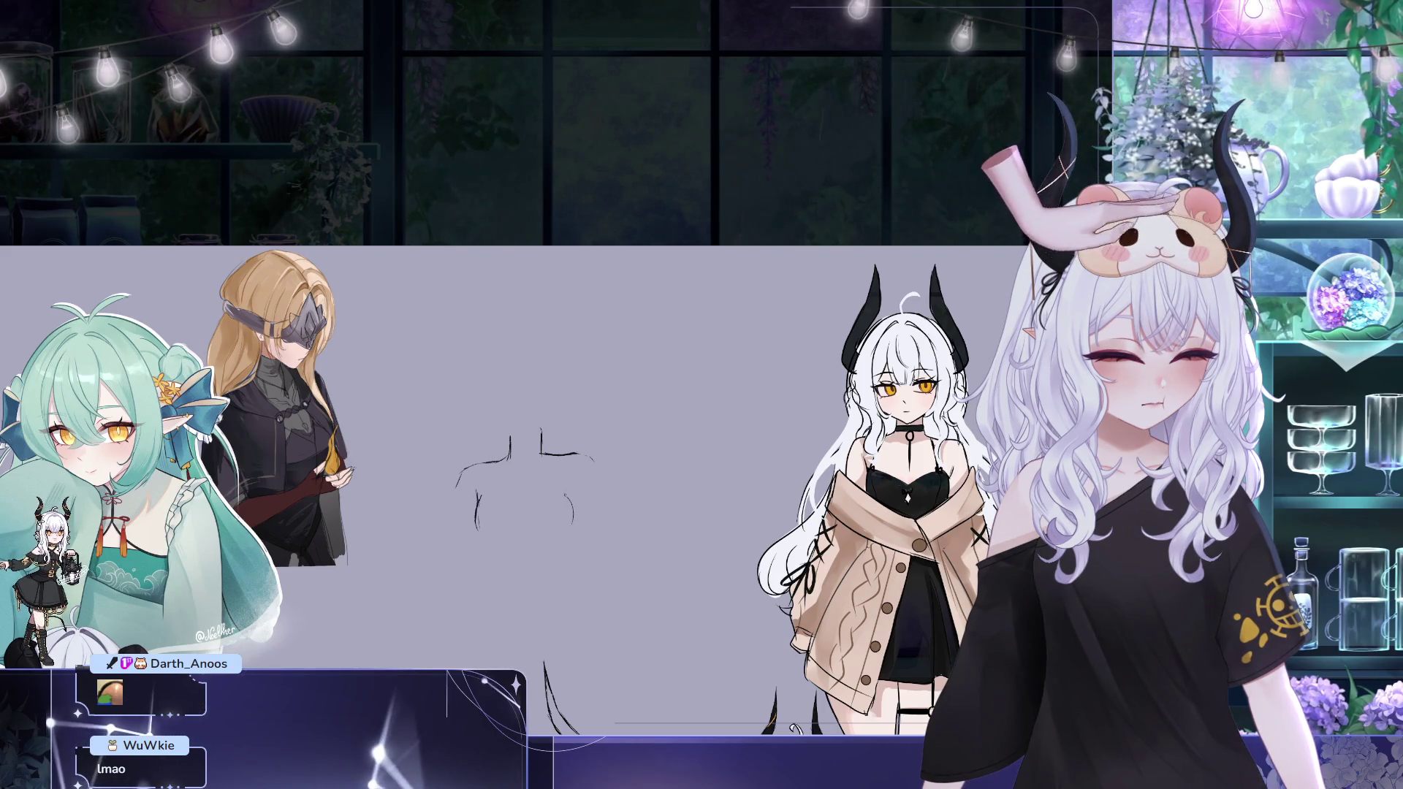
drag(568, 499, 569, 524)
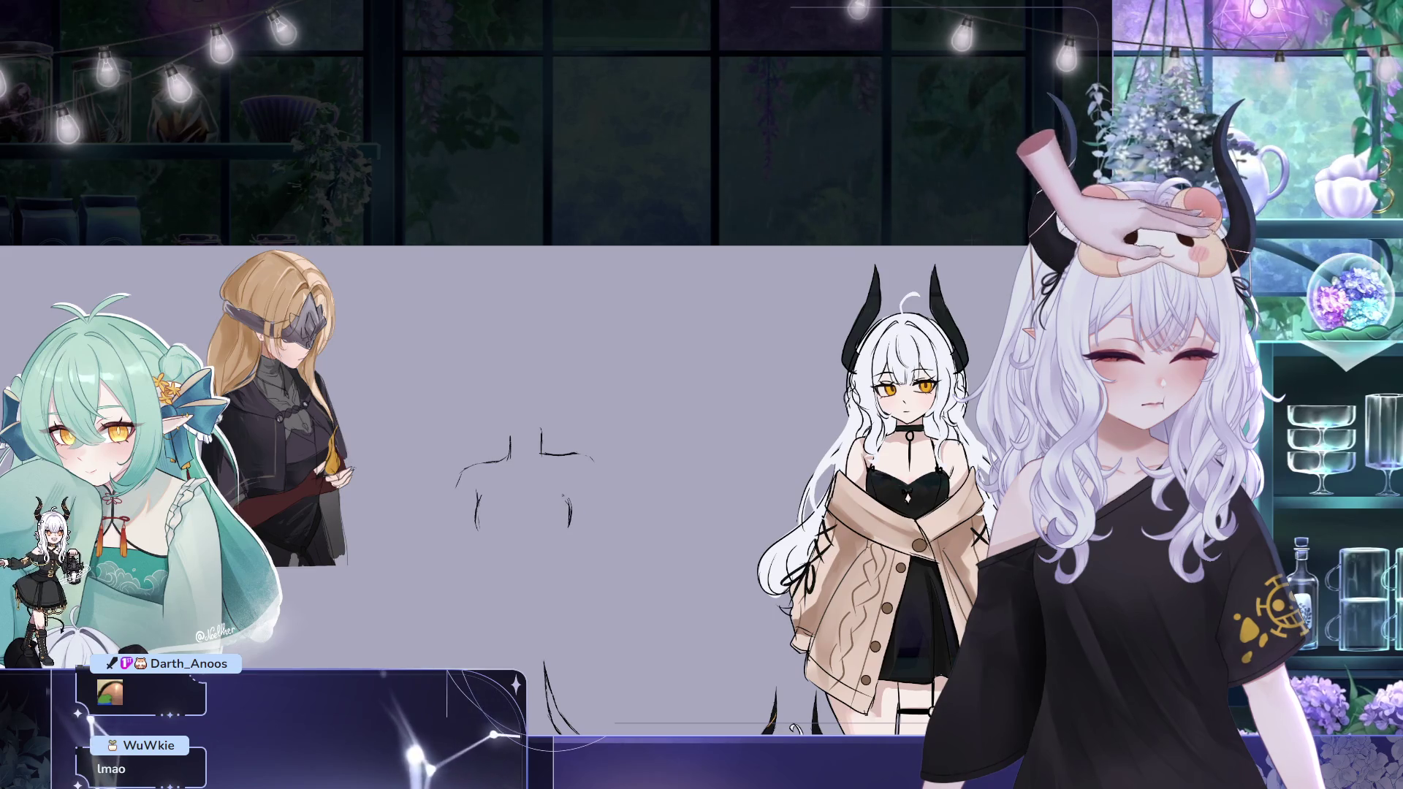
key(ctrl+z)
click(573, 499)
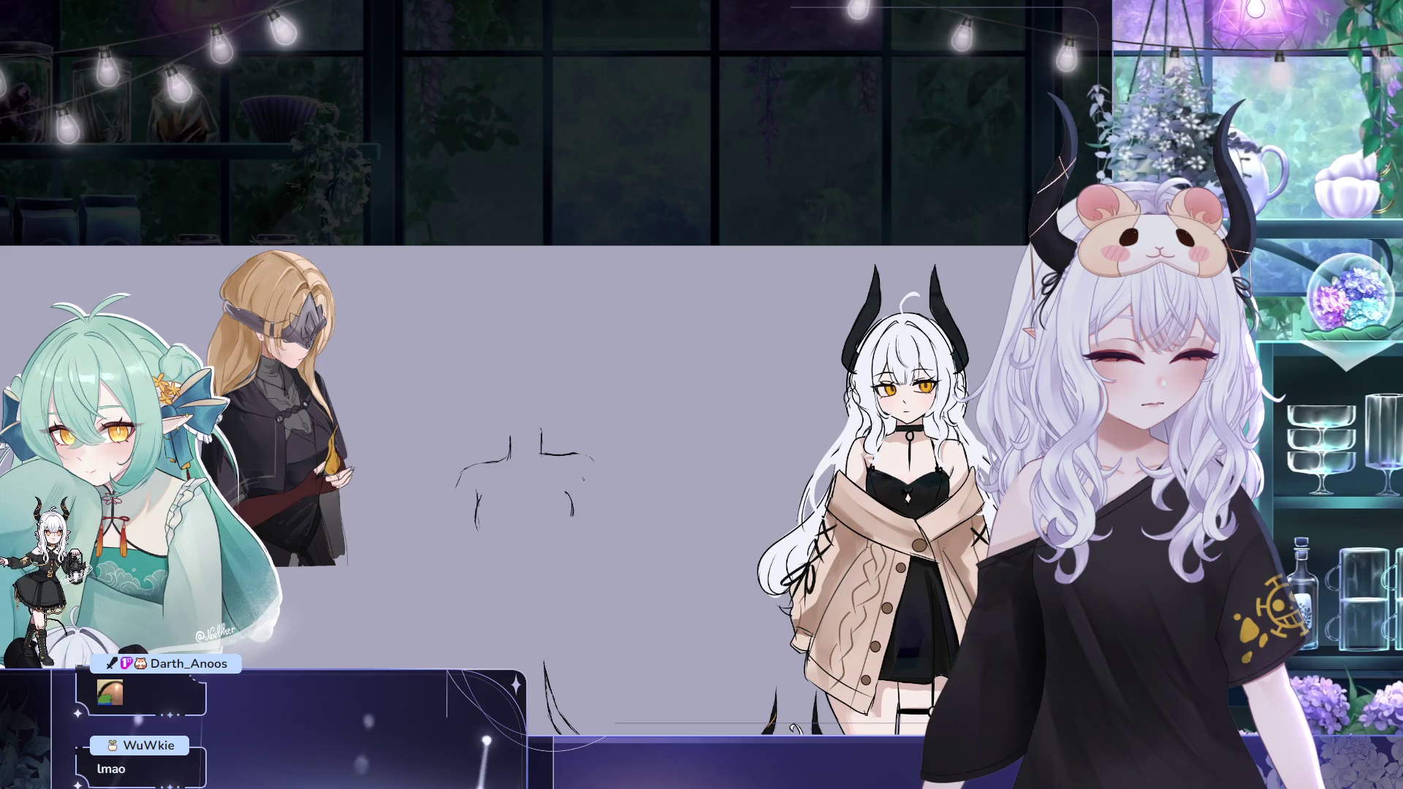
key(ctrl+z)
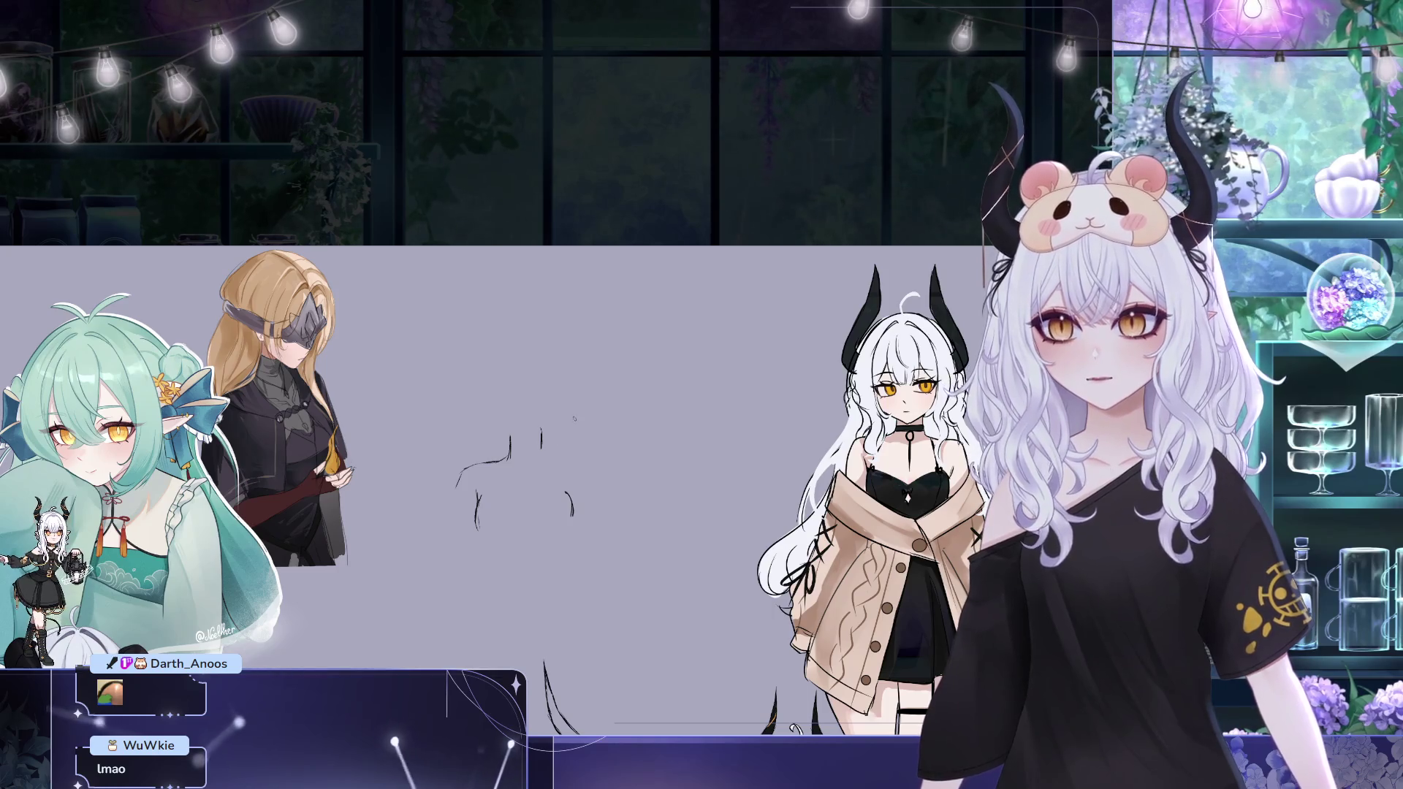
key(ctrl+z)
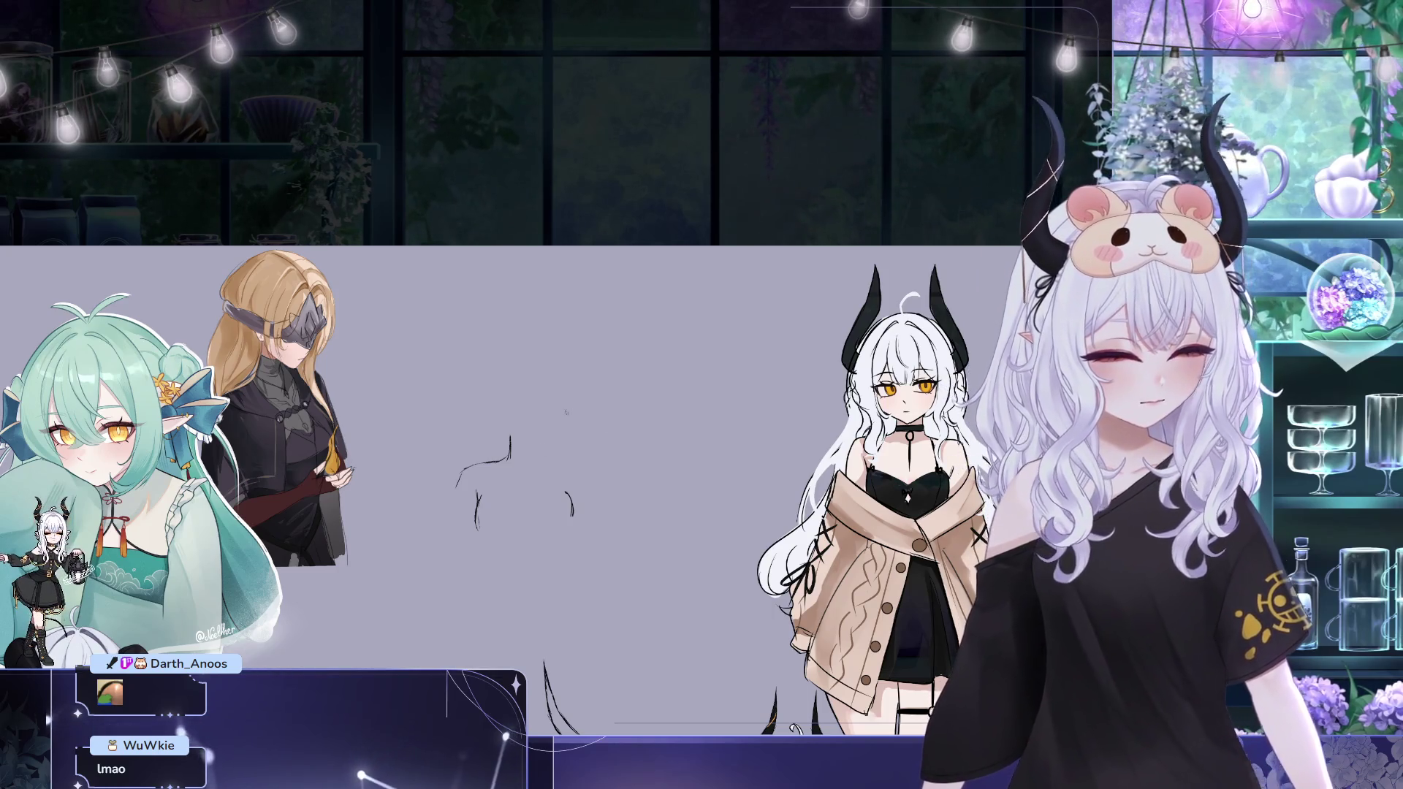
Redraw the vertical neck line, the right shoulder curve, and a rough head circle
drag(539, 437, 543, 462)
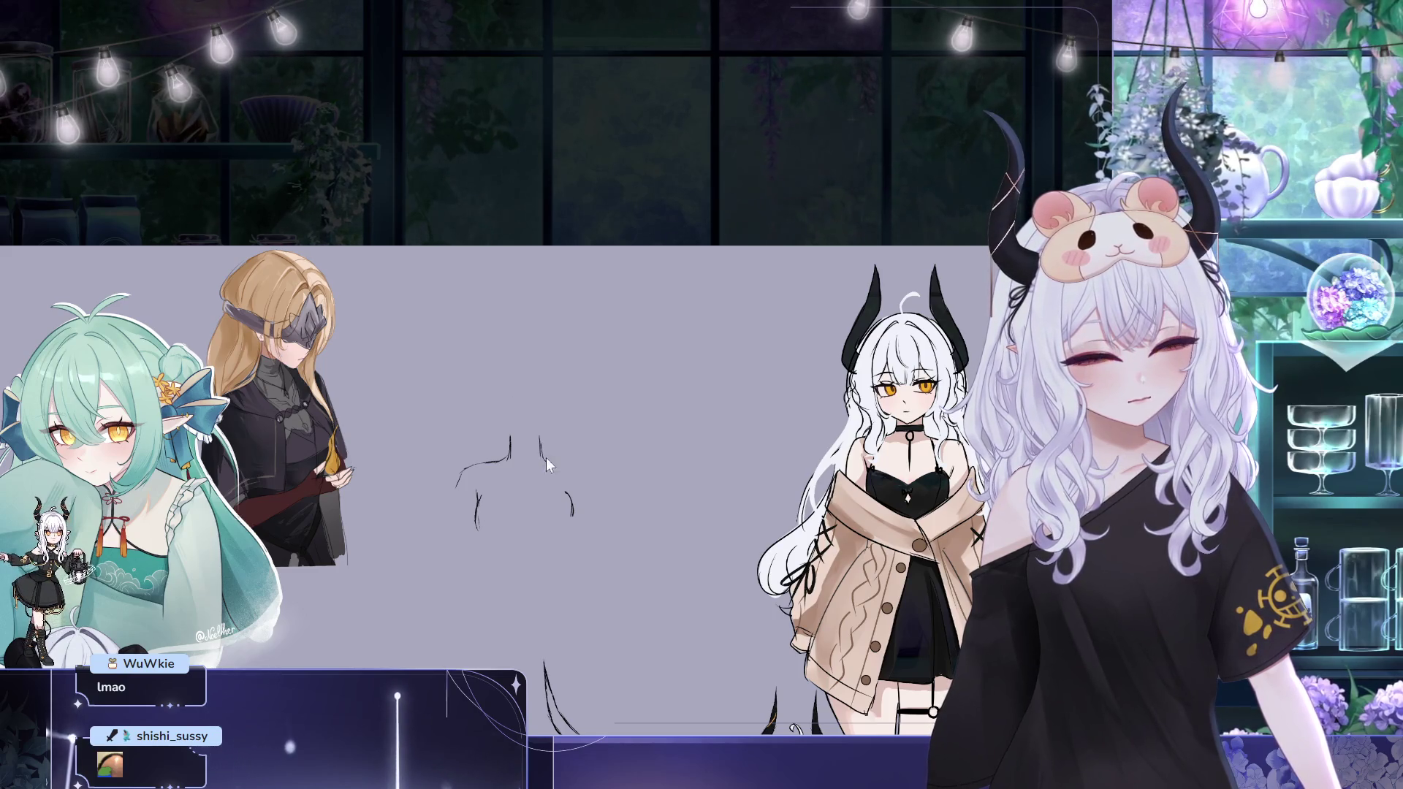
drag(543, 456, 583, 471)
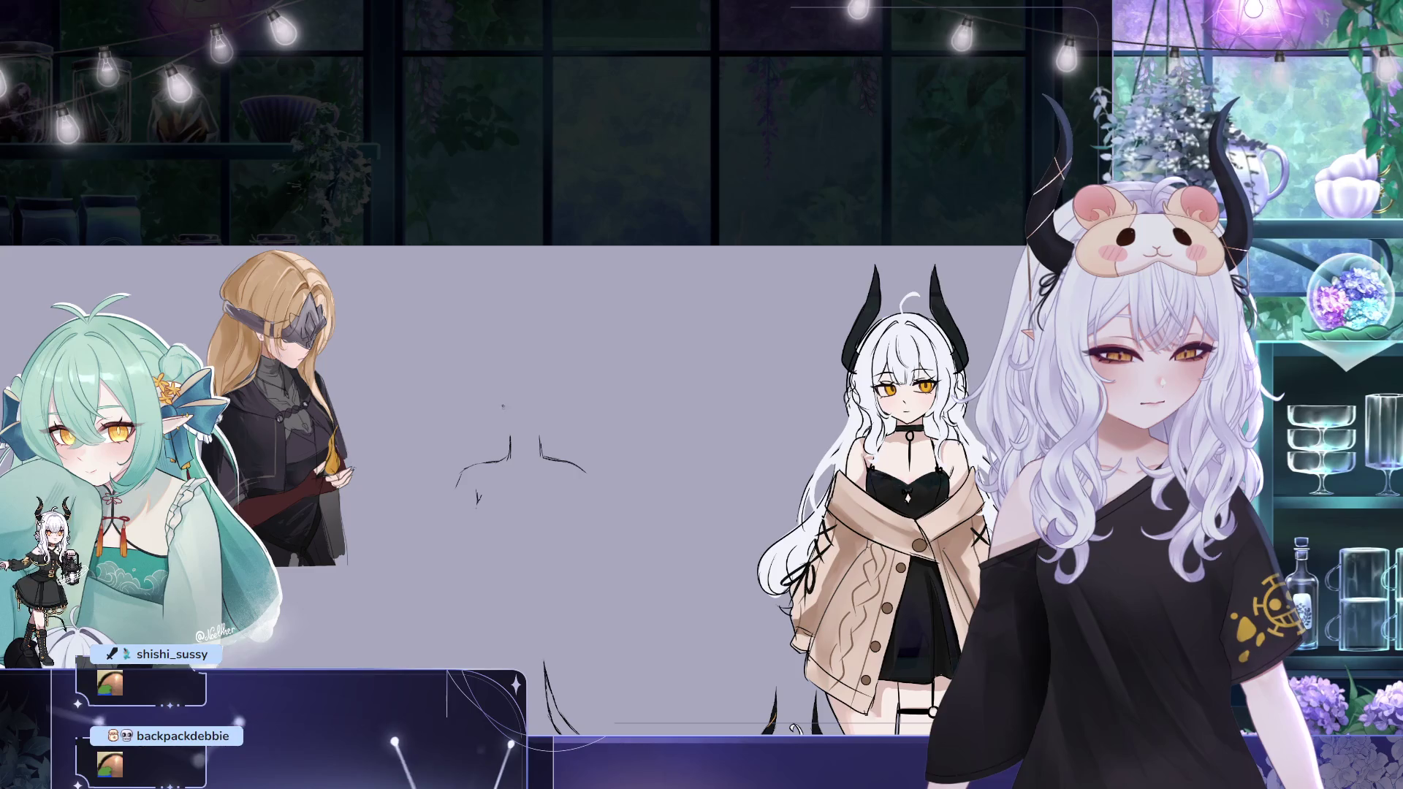
drag(507, 369, 540, 353)
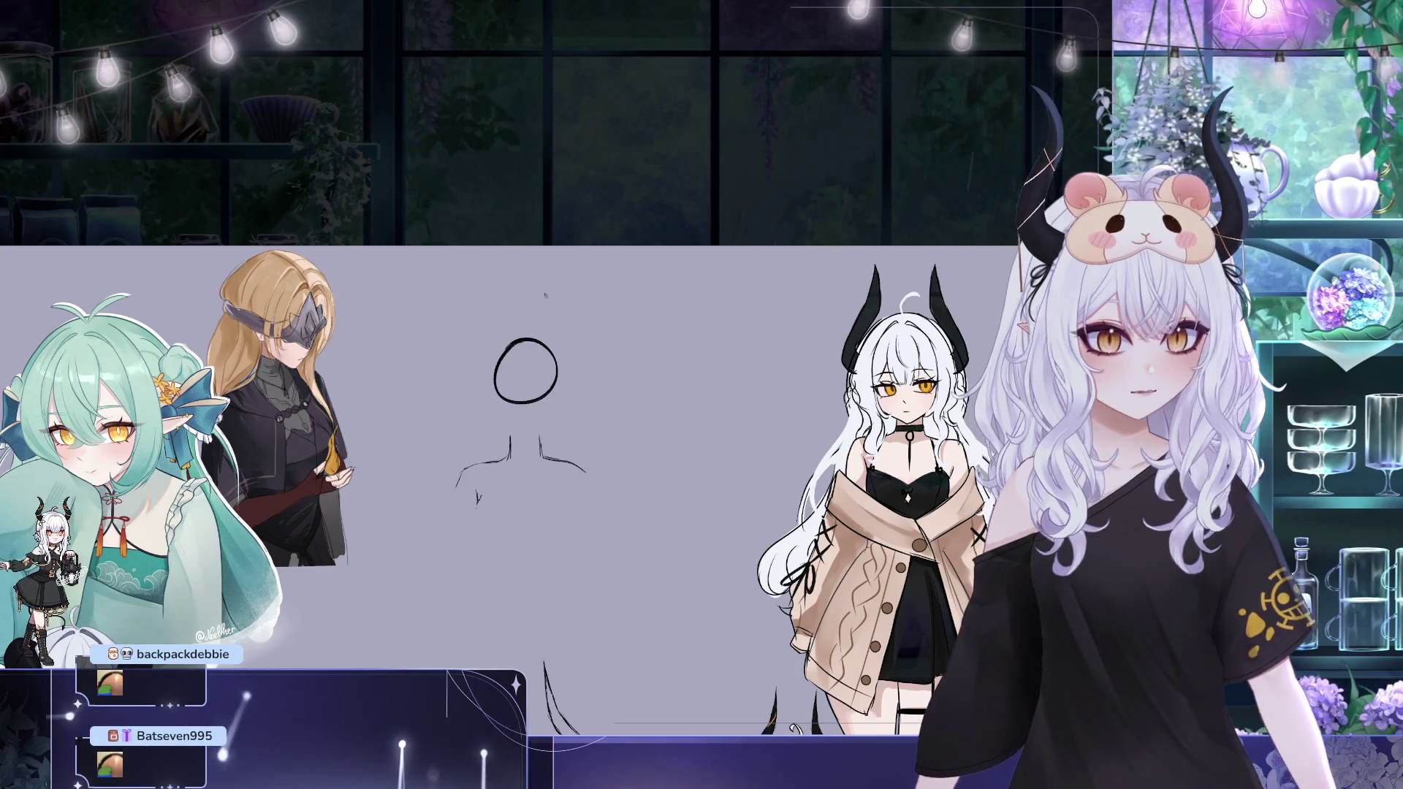
Enlarge the head circle with a transform and confirm its new size
key(ctrl+t)
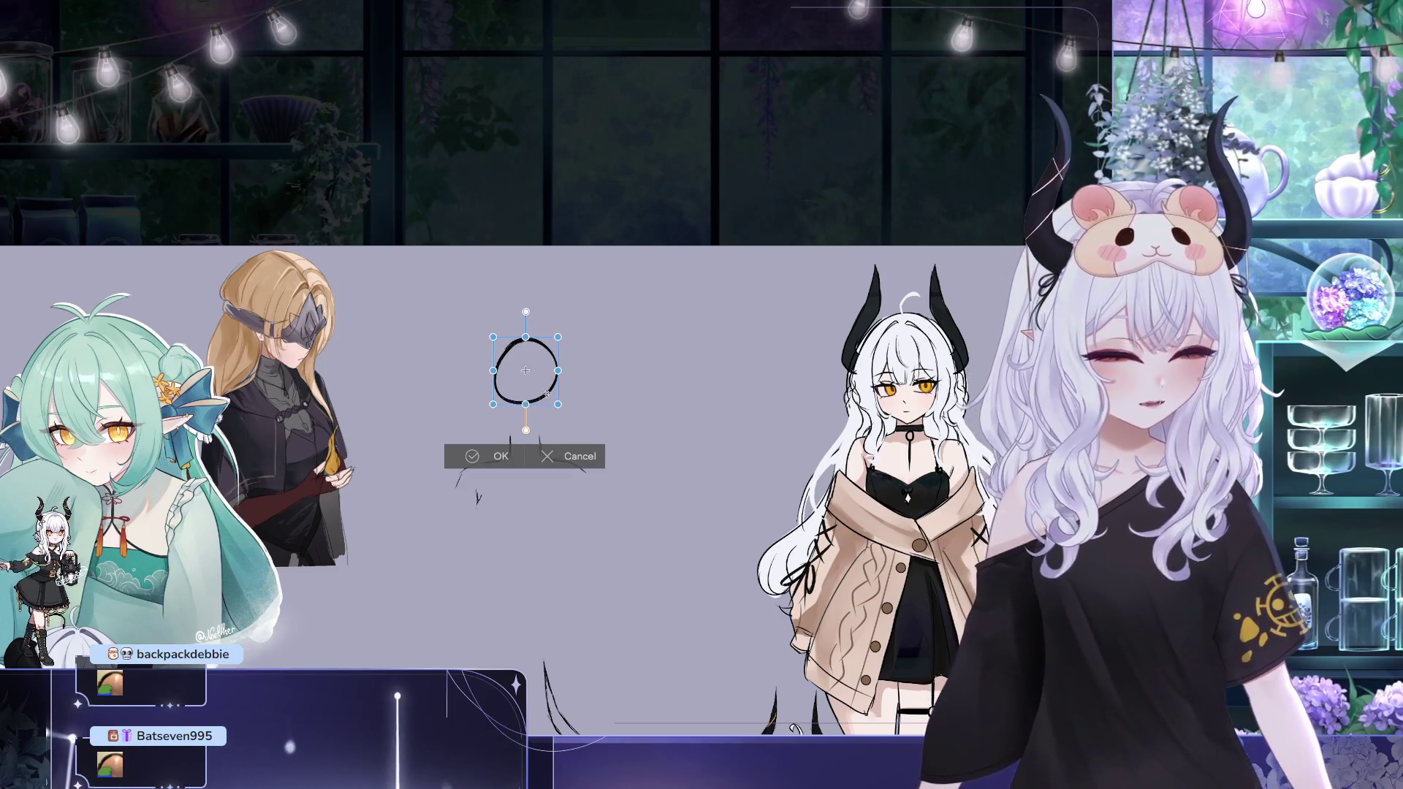
drag(557, 403, 565, 411)
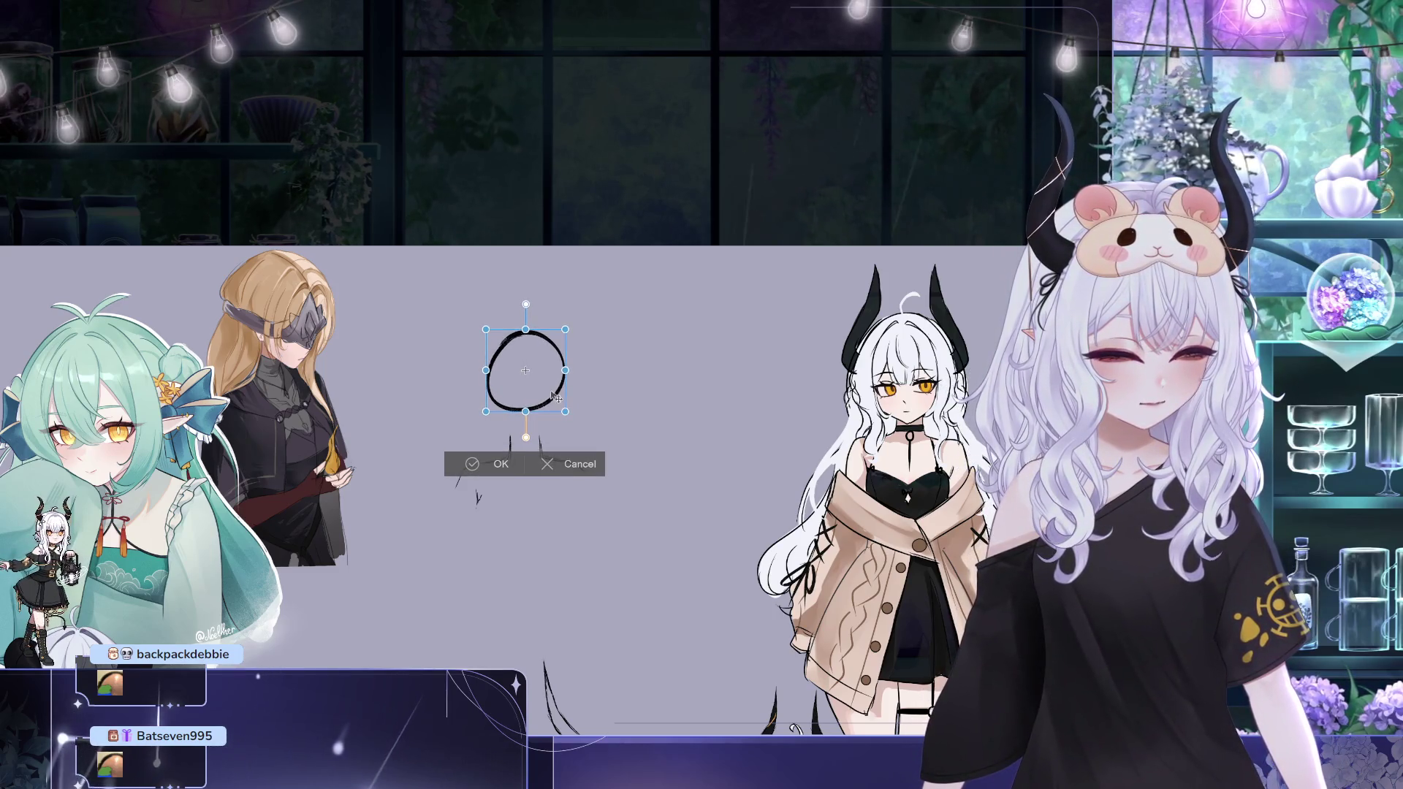
click(493, 463)
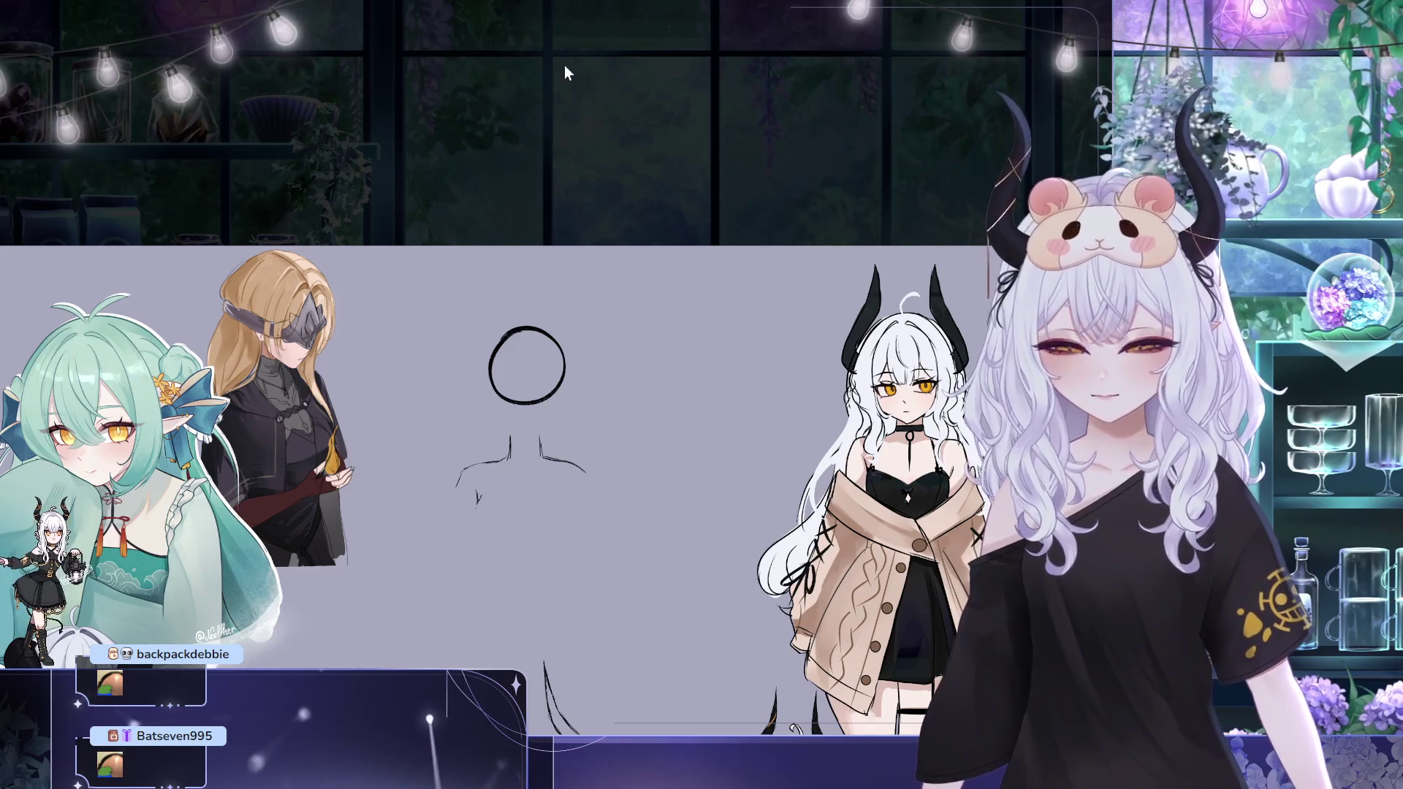
key(ctrl+t)
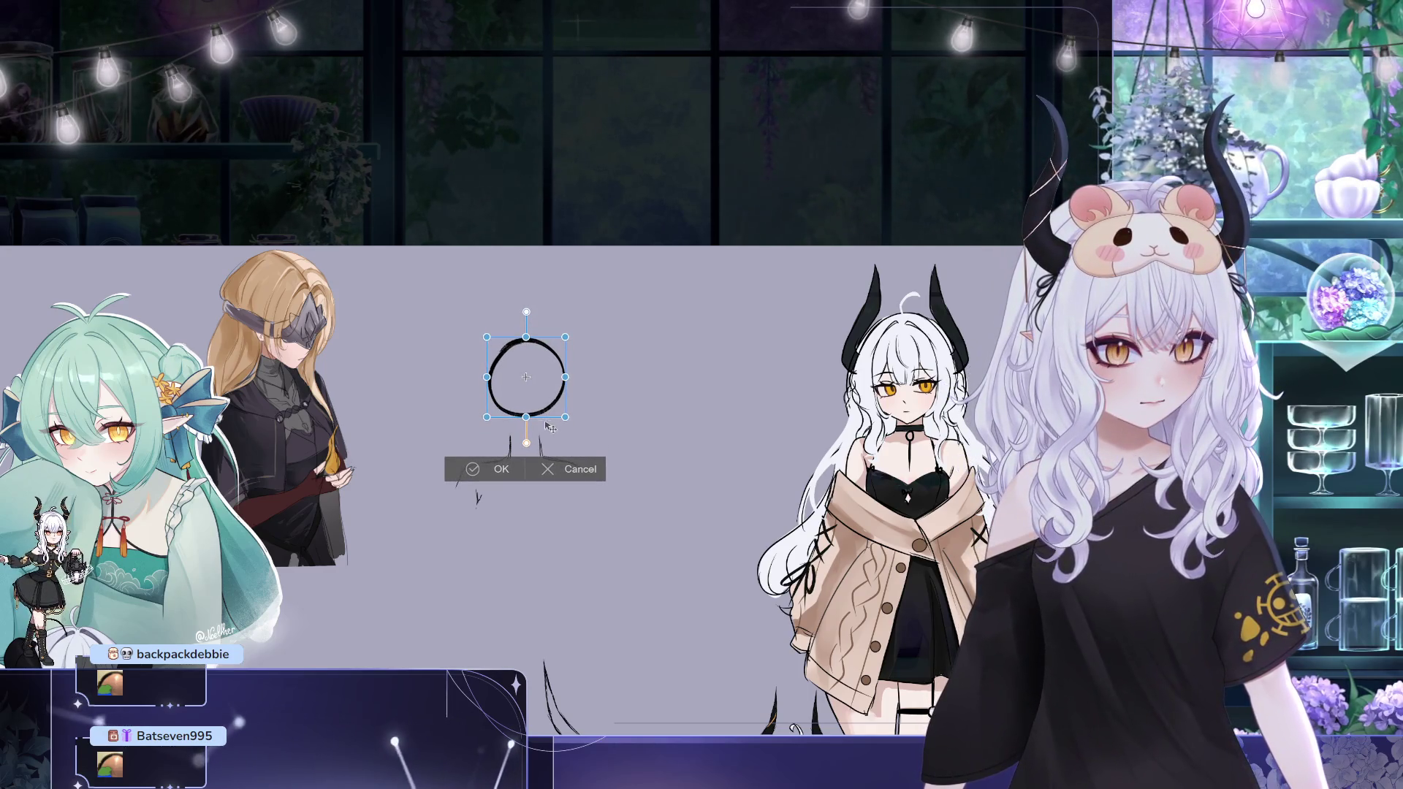
key(Return)
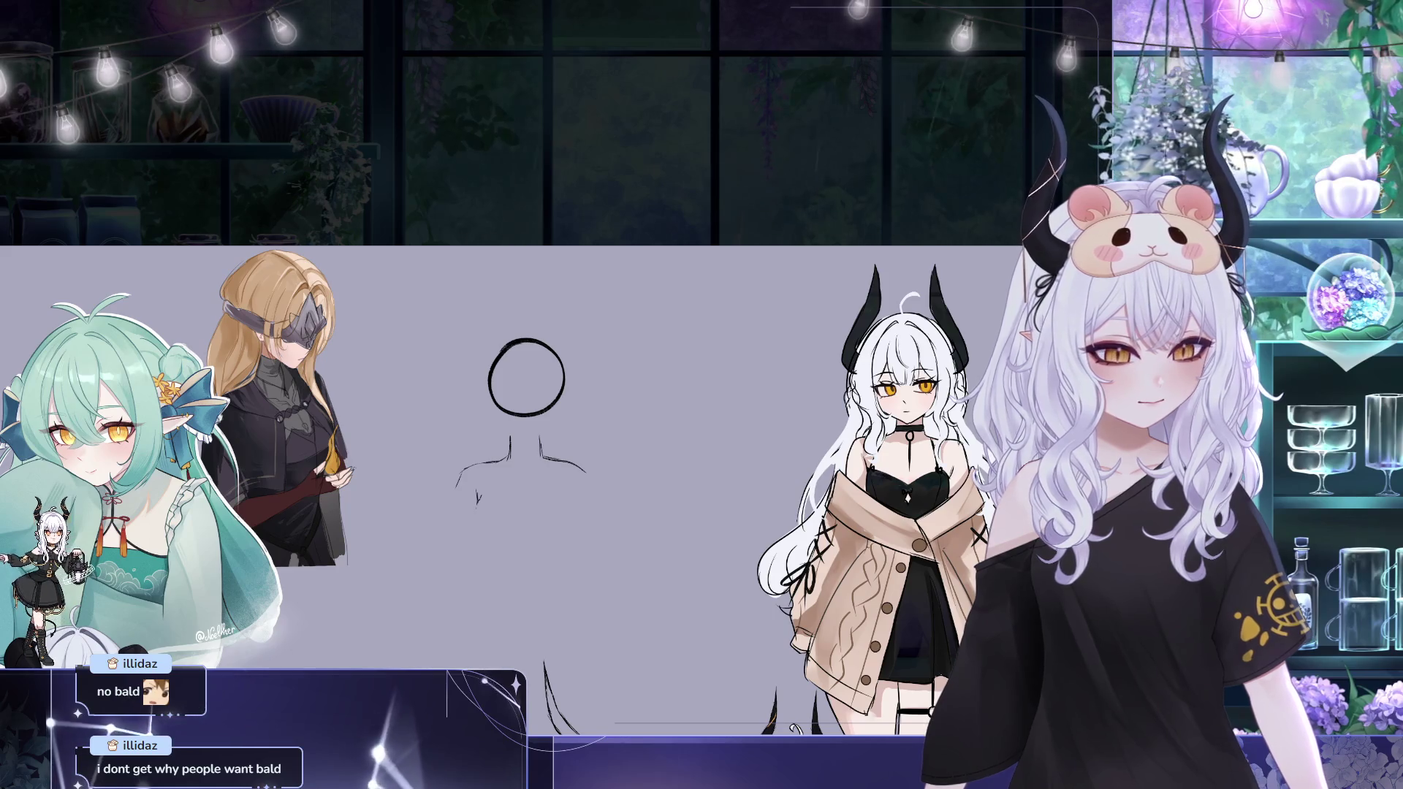
Transform the head circle again, nudging it left and slightly larger above the shoulders
key(ctrl+t)
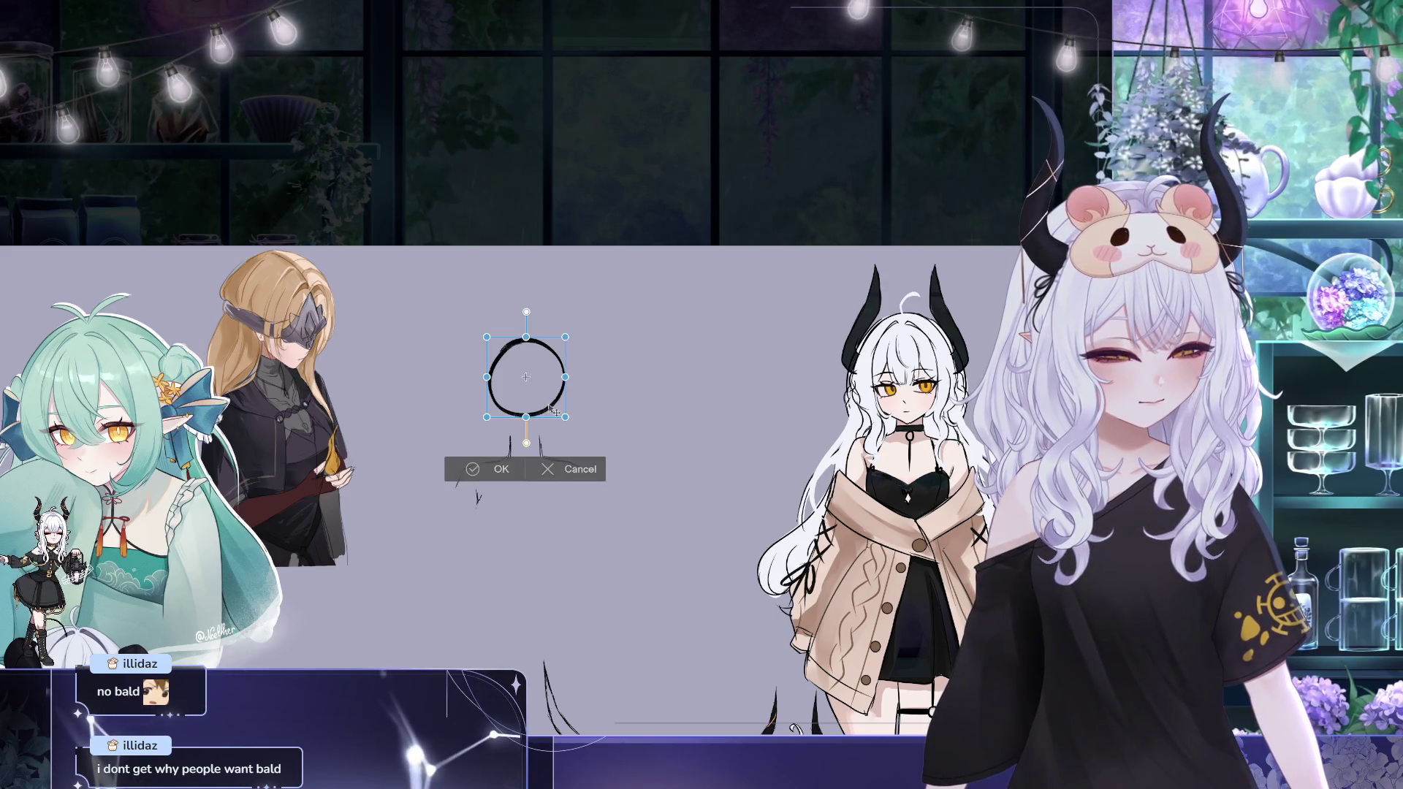
drag(554, 409, 556, 426)
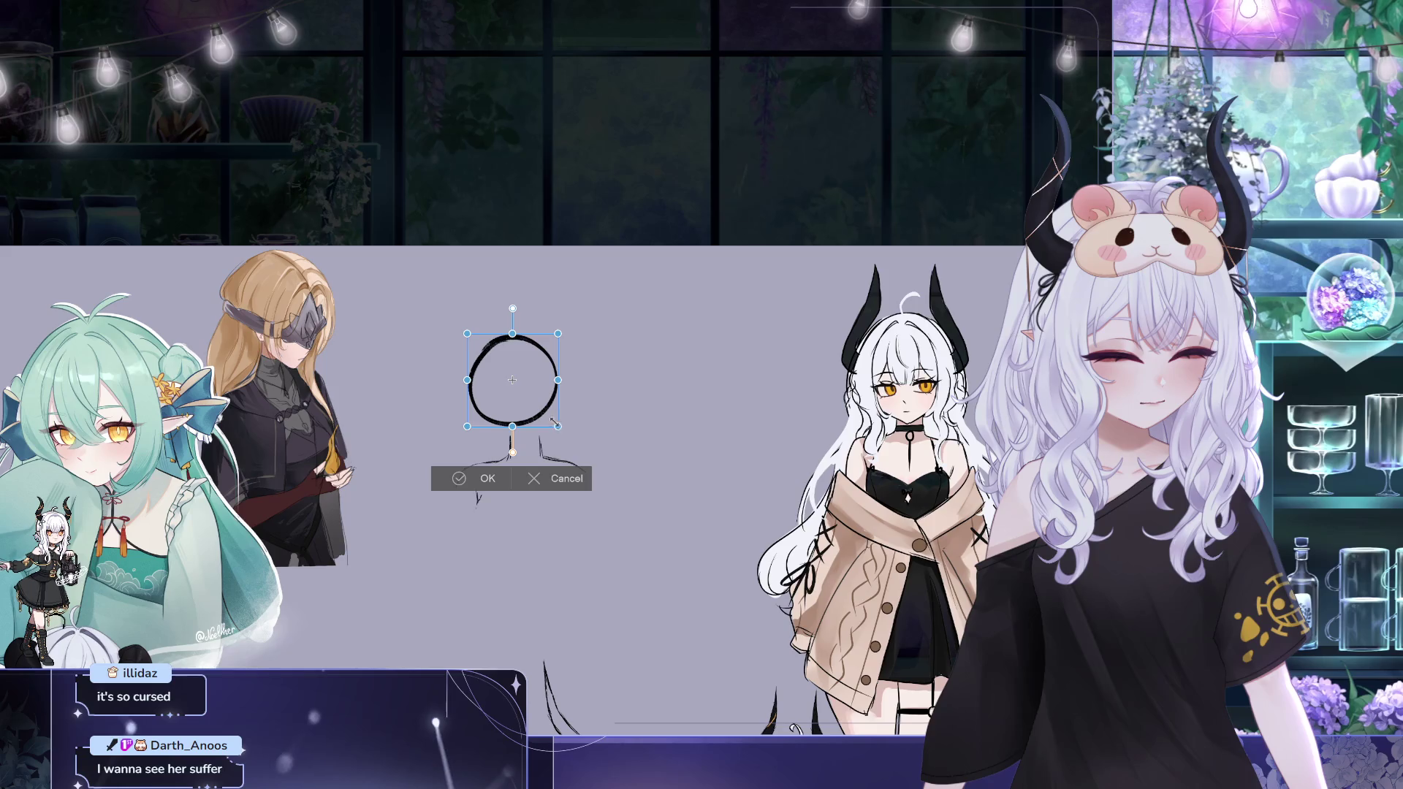
click(488, 479)
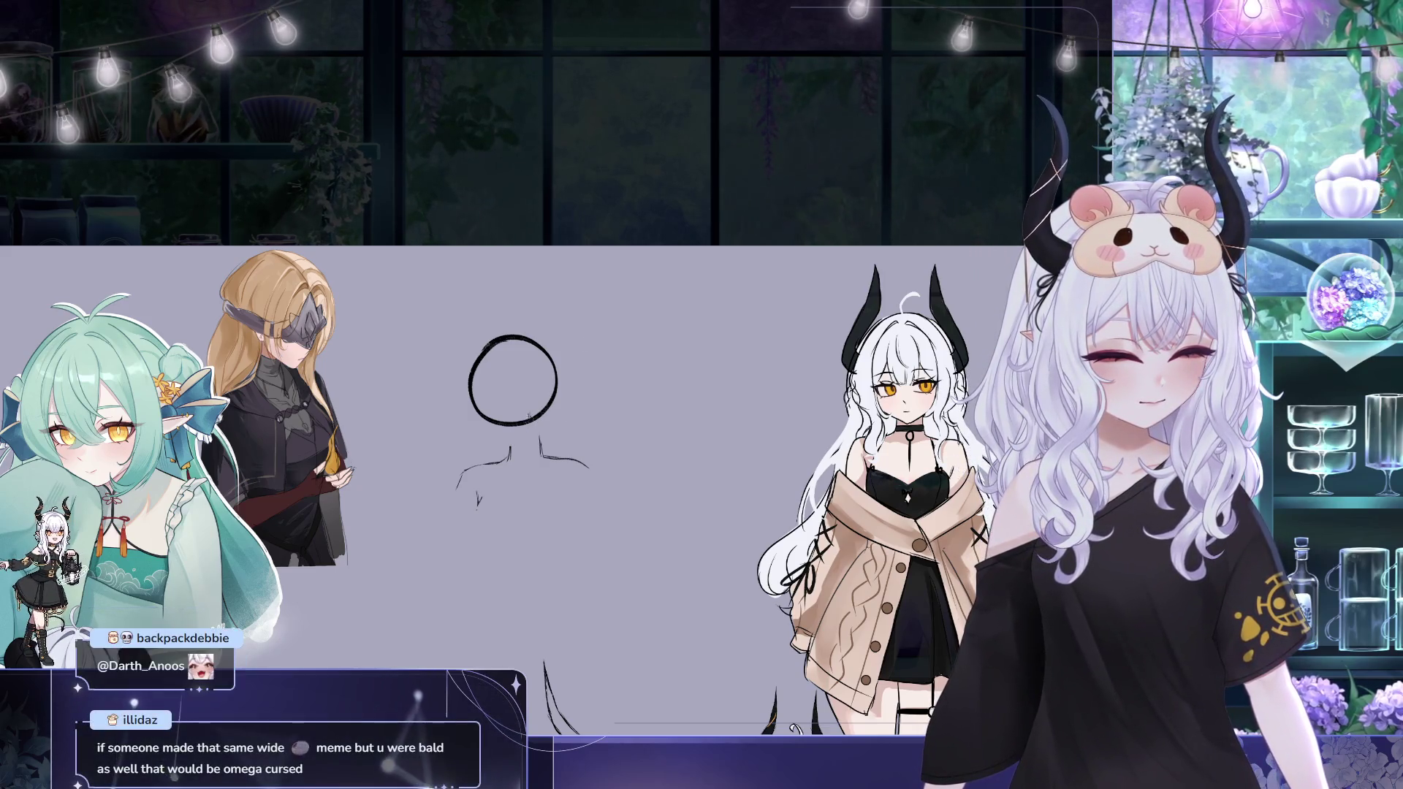
Join the neck lines to the head circle and draw a vertical centre guideline down the head
drag(510, 447, 508, 460)
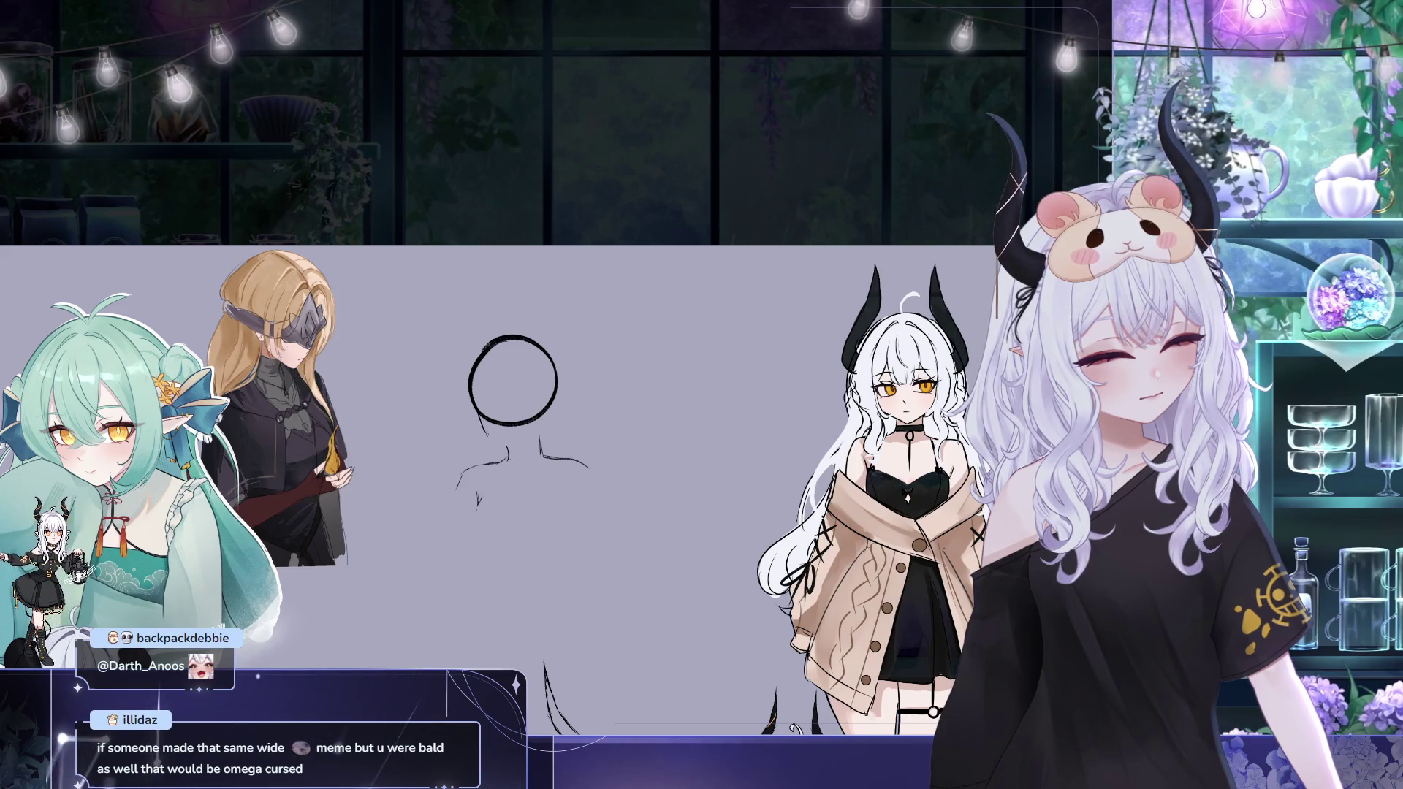
drag(486, 432, 505, 447)
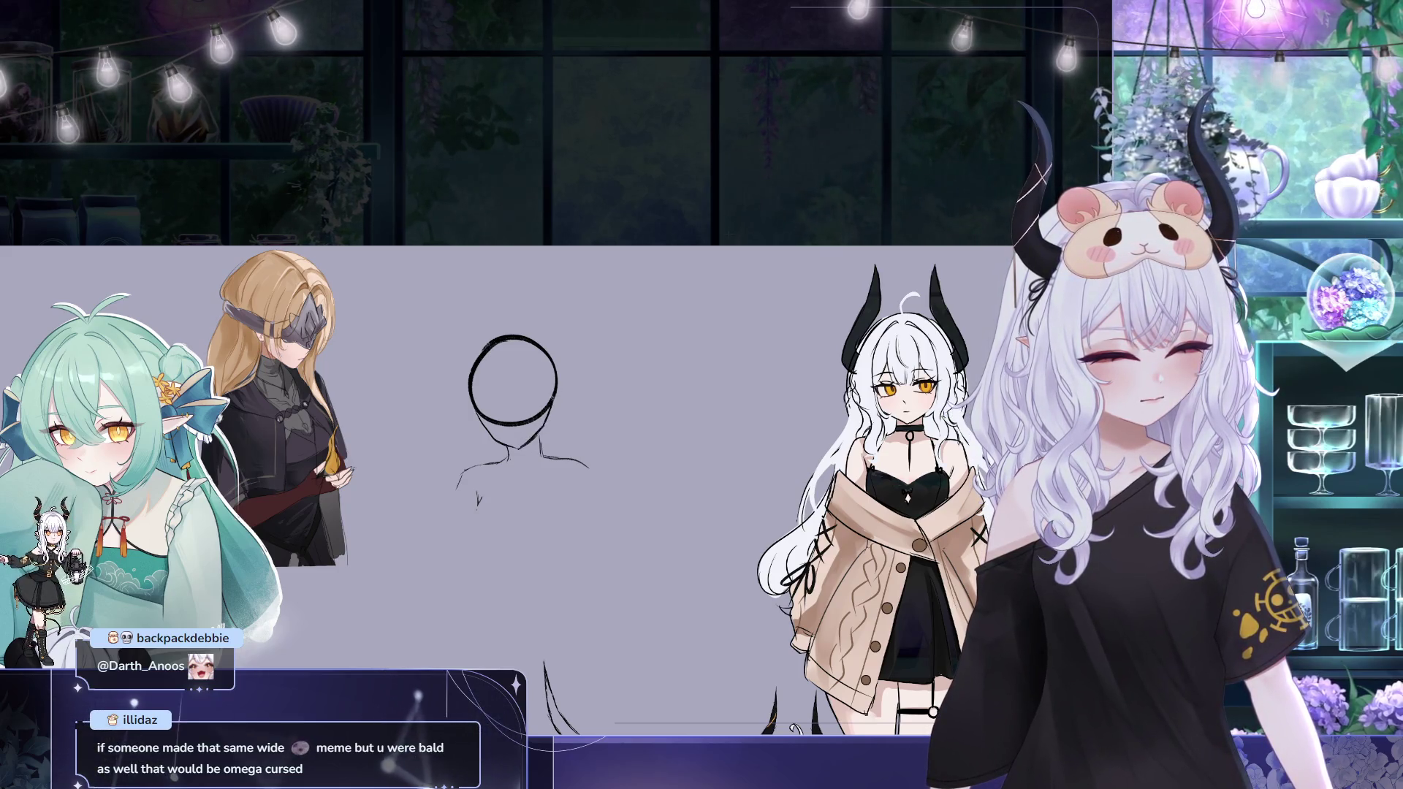
drag(504, 361, 509, 422)
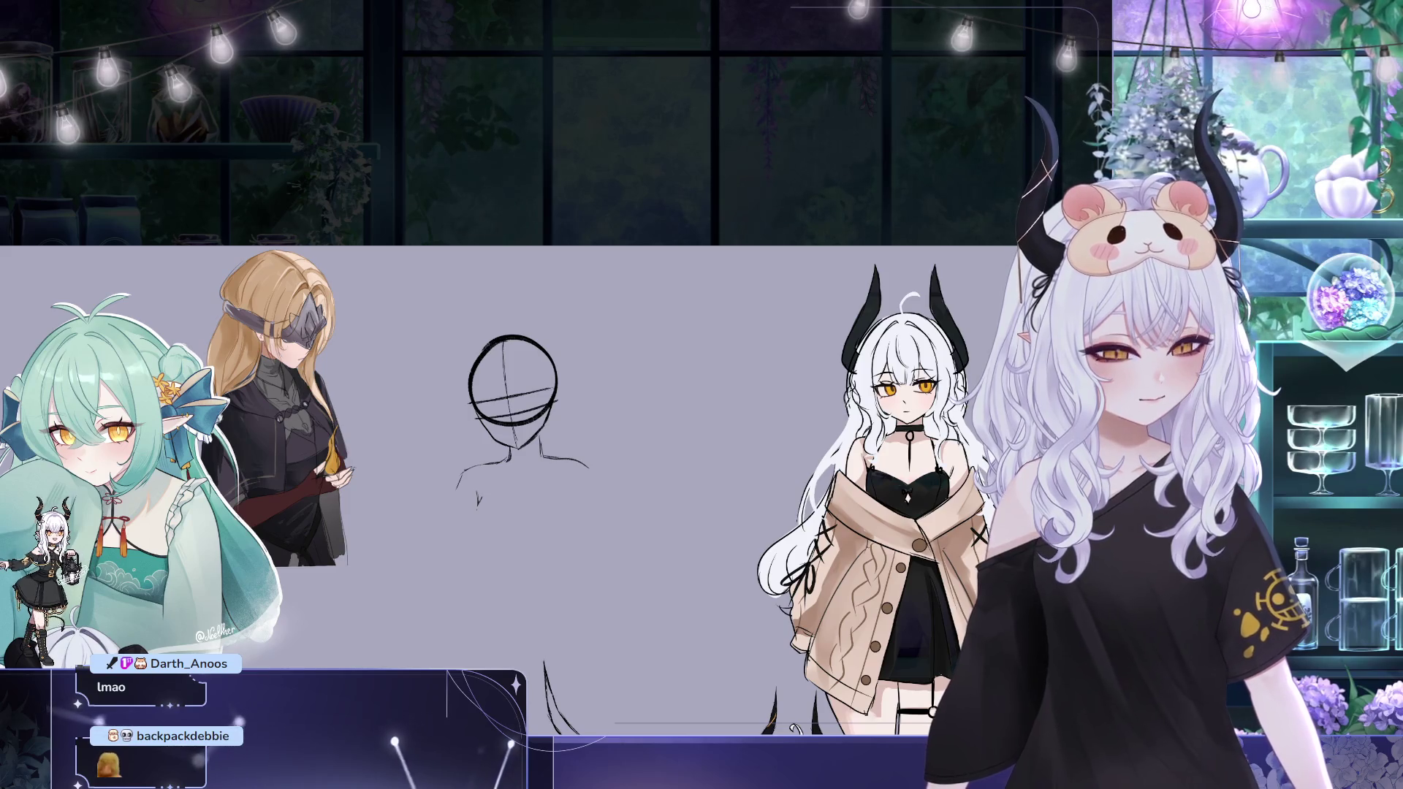
Move the two horn strokes up onto the head circle
drag(568, 610, 577, 363)
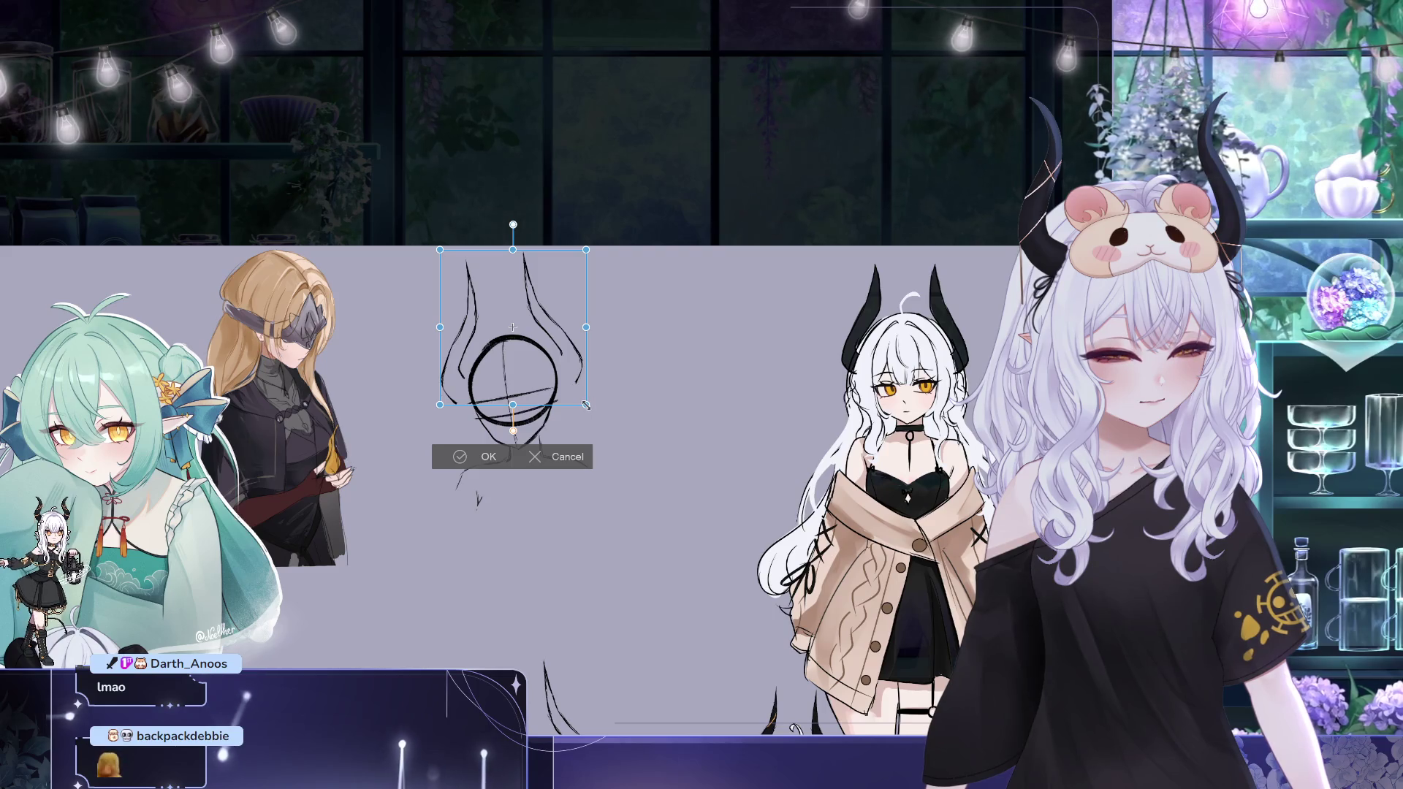
Shrink, tilt clockwise and nudge the horns onto the head circle, then commit the transform
drag(587, 406, 574, 392)
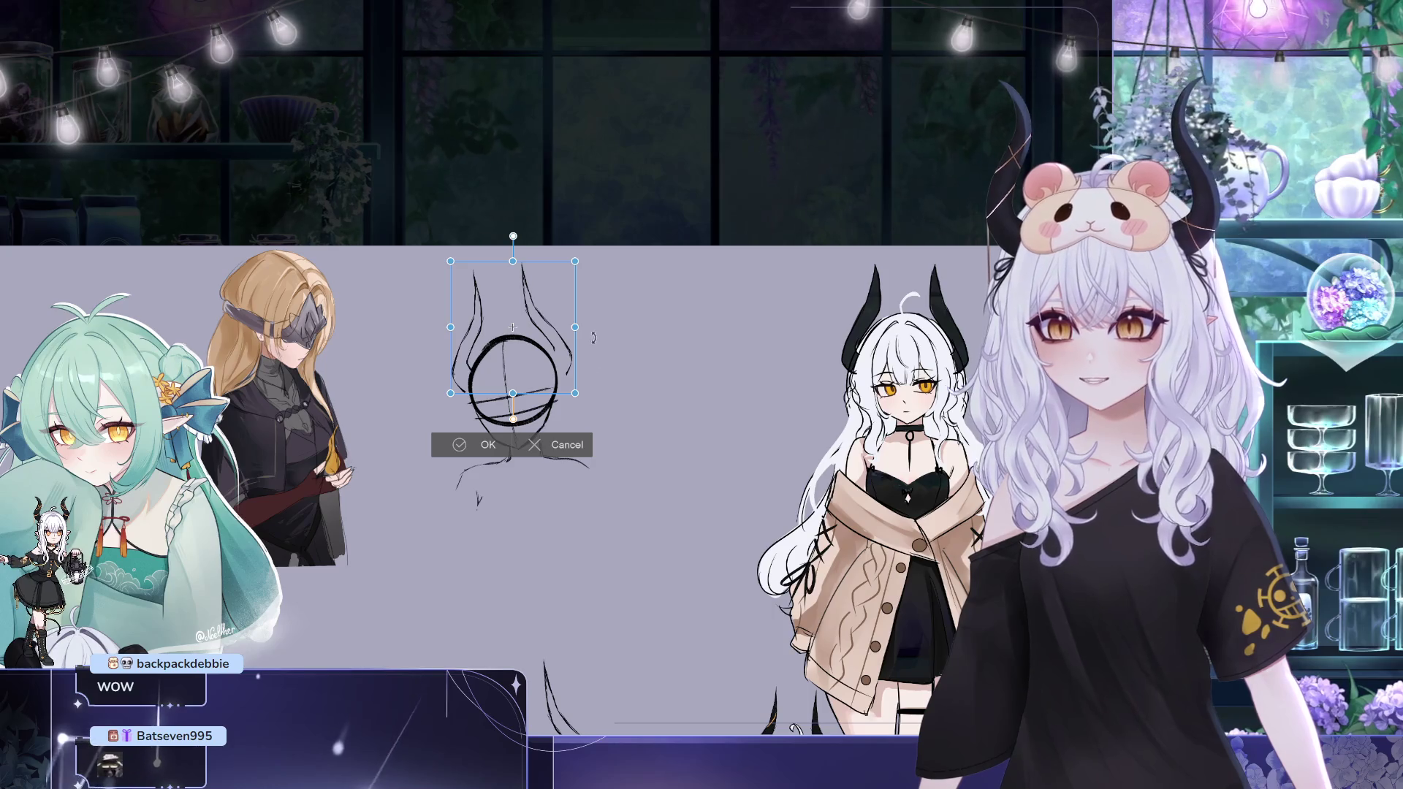
drag(652, 308, 644, 305)
drag(563, 358, 565, 366)
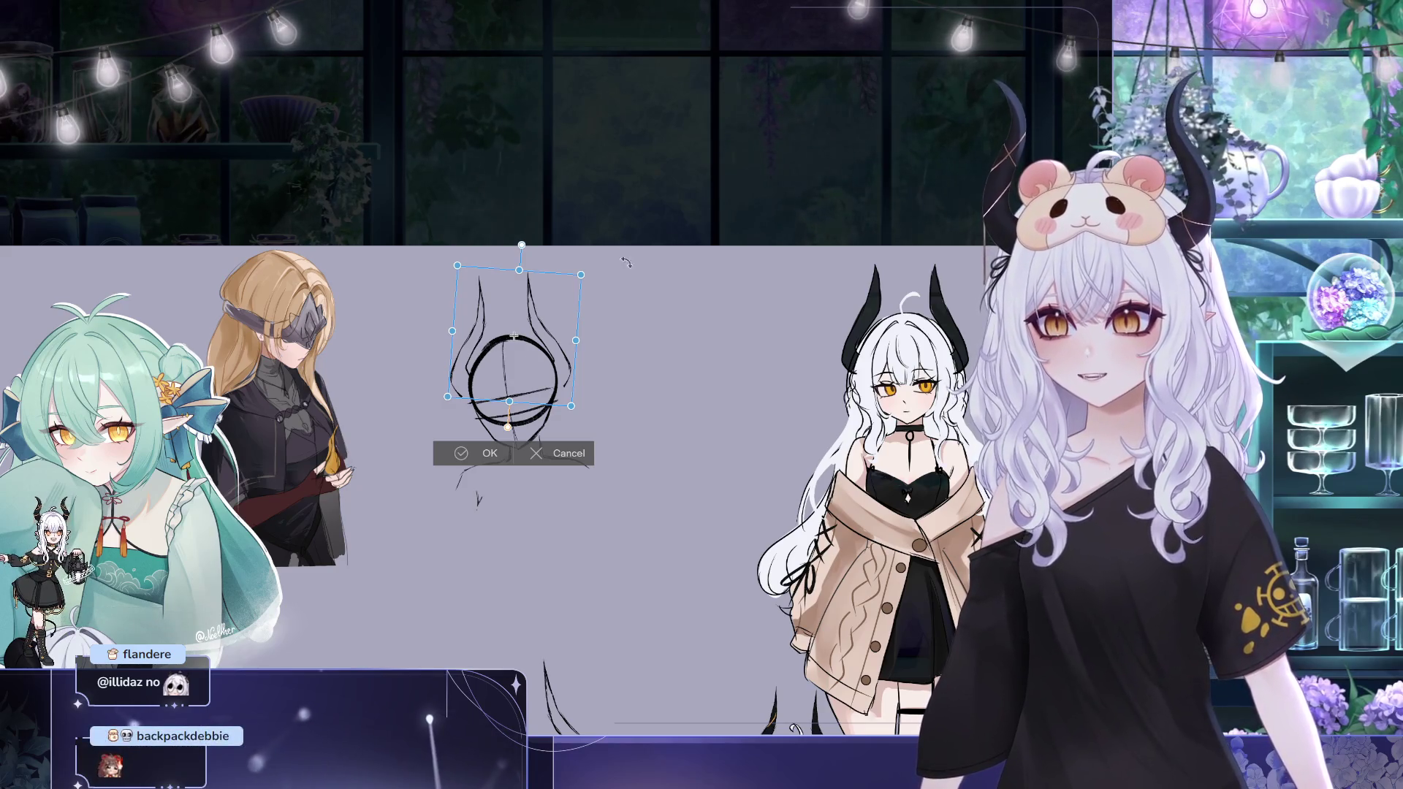
click(490, 450)
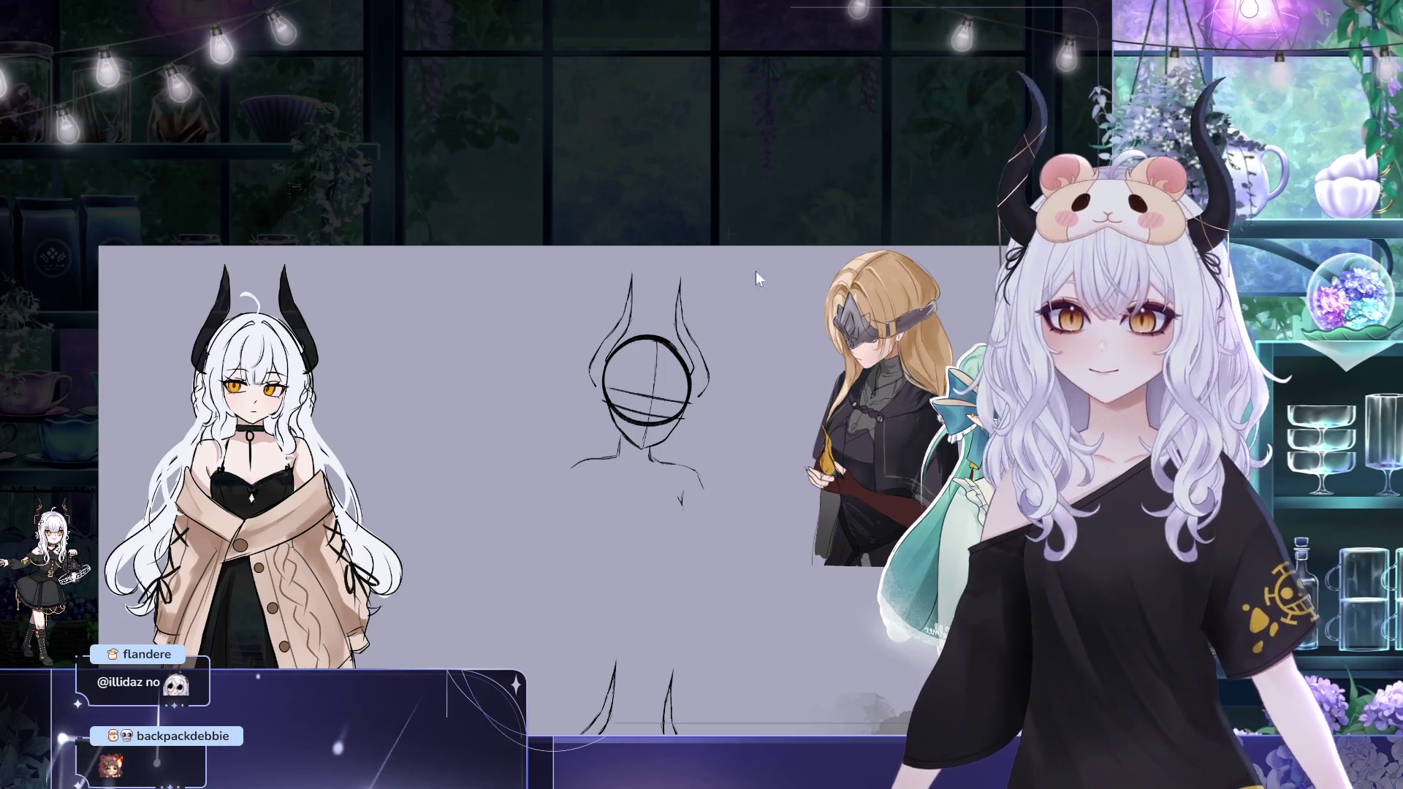
Rotate the whole head sketch slightly clockwise with Free Transform and commit it
key(ctrl+t)
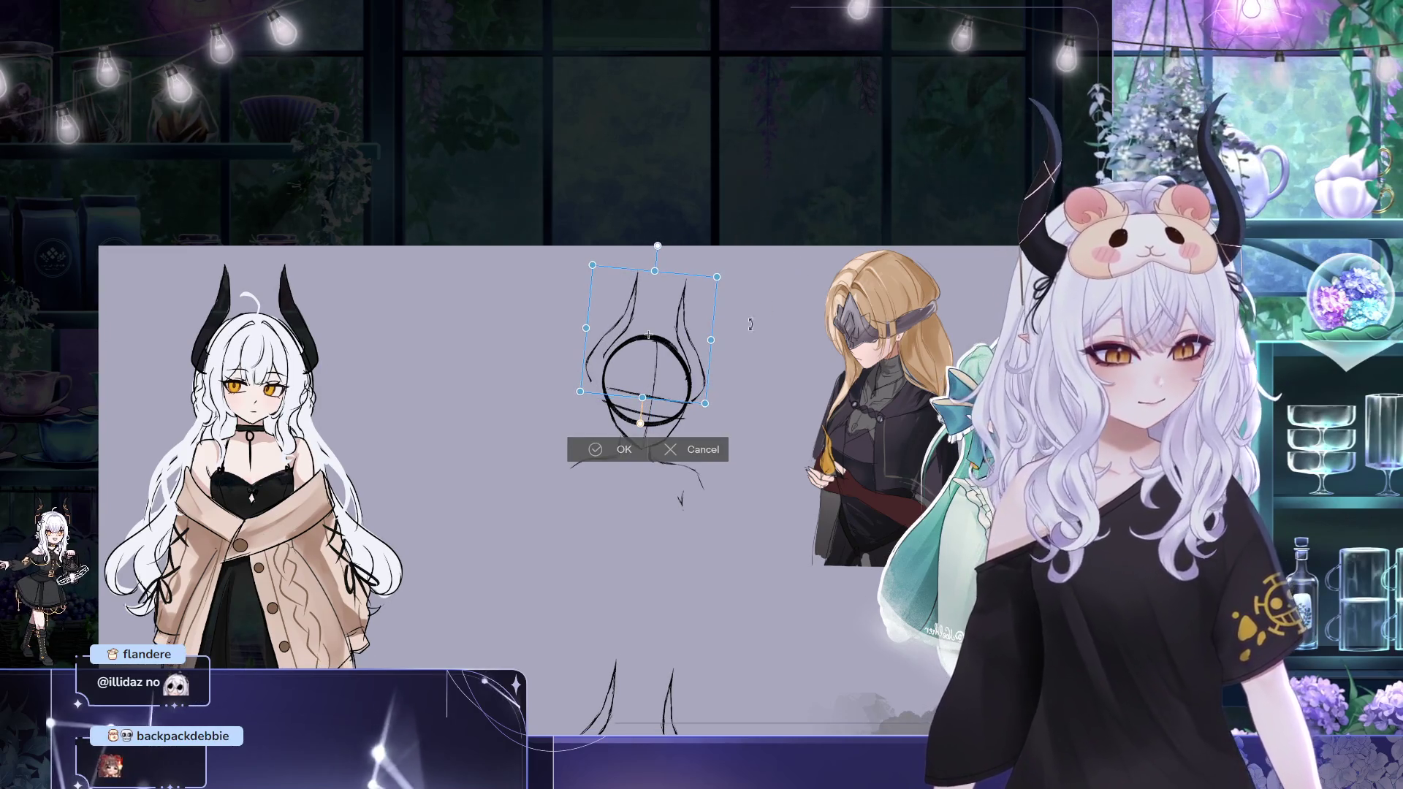
drag(712, 363, 705, 367)
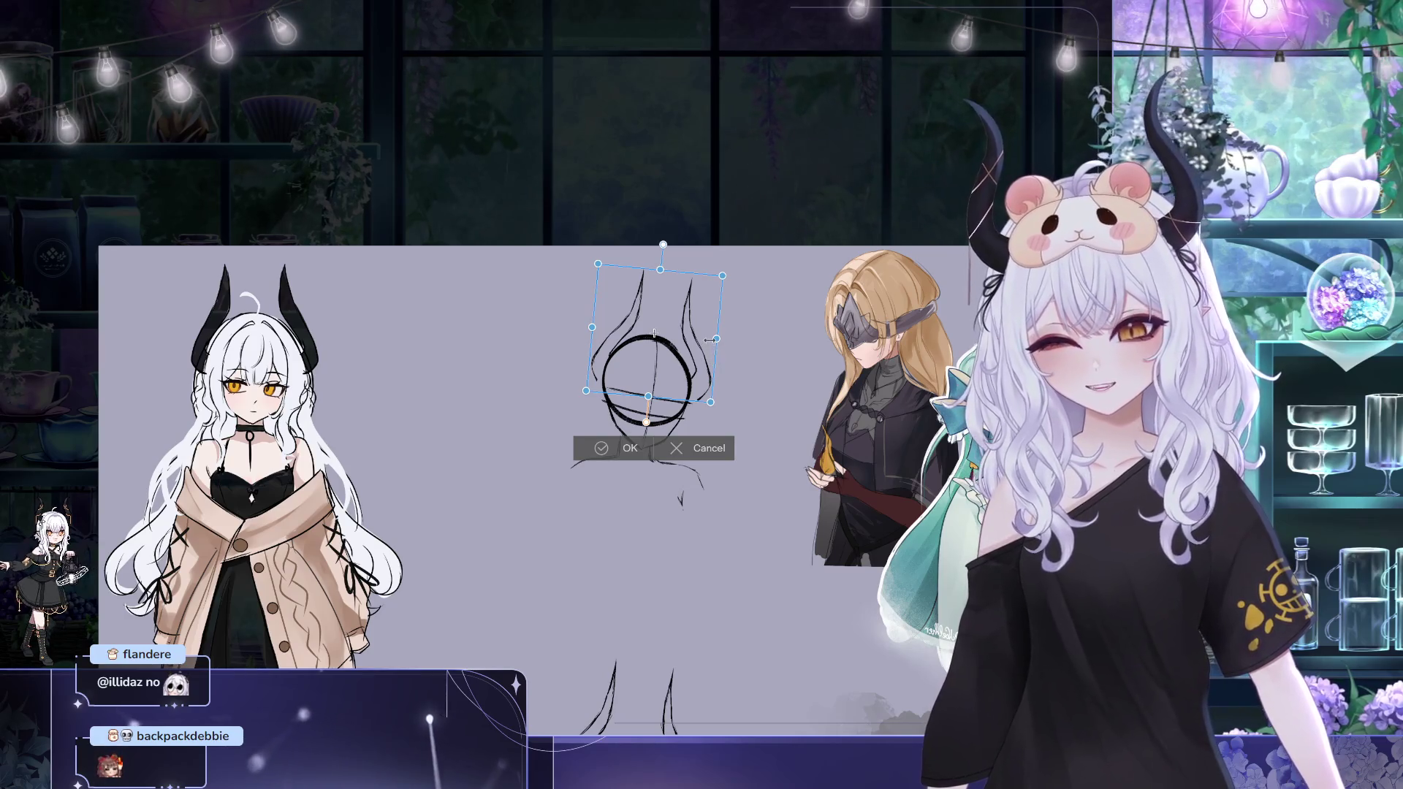
click(625, 448)
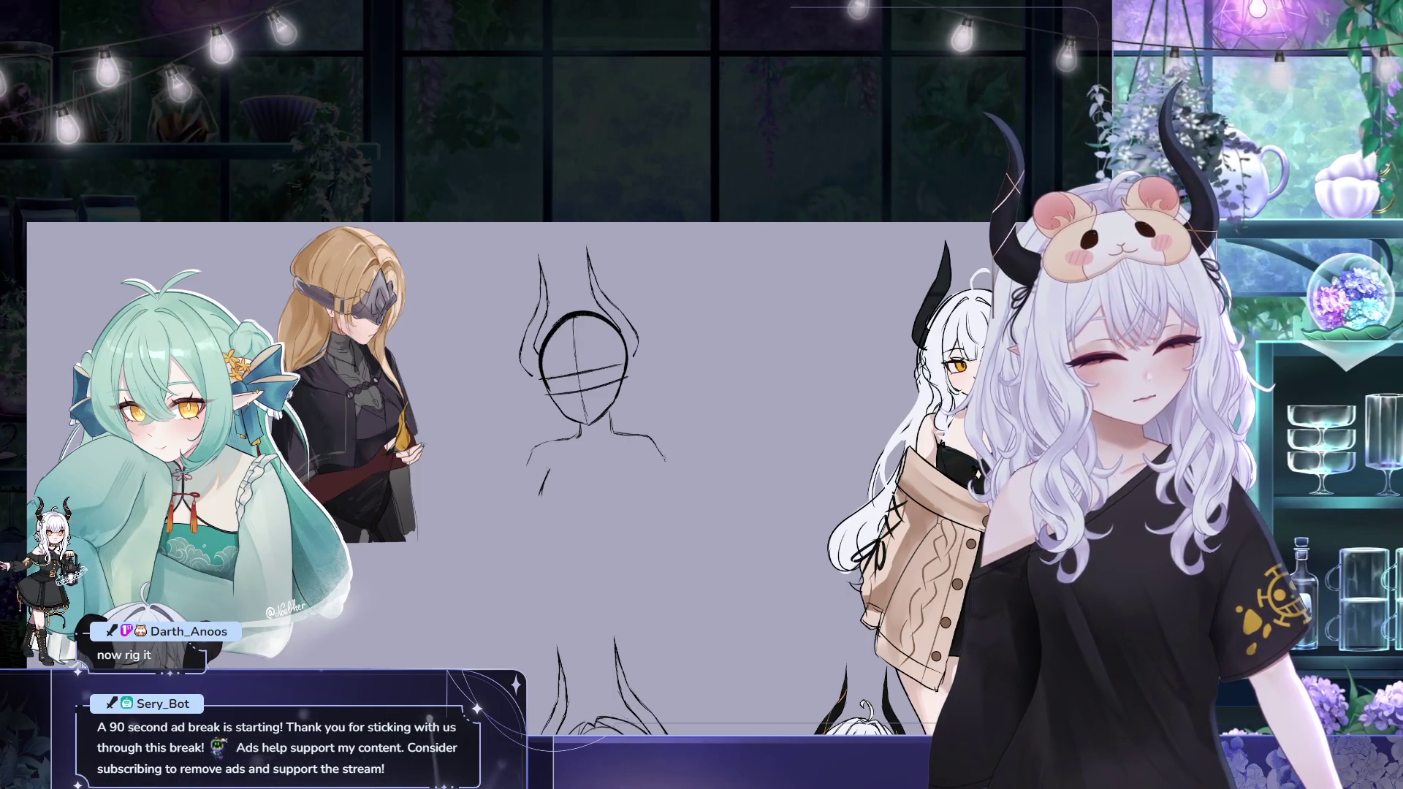
Sketch the choker, shoulder lines and V-neckline under the head, undoing an unwanted stroke
drag(586, 438, 540, 509)
drag(614, 438, 658, 458)
drag(543, 479, 636, 466)
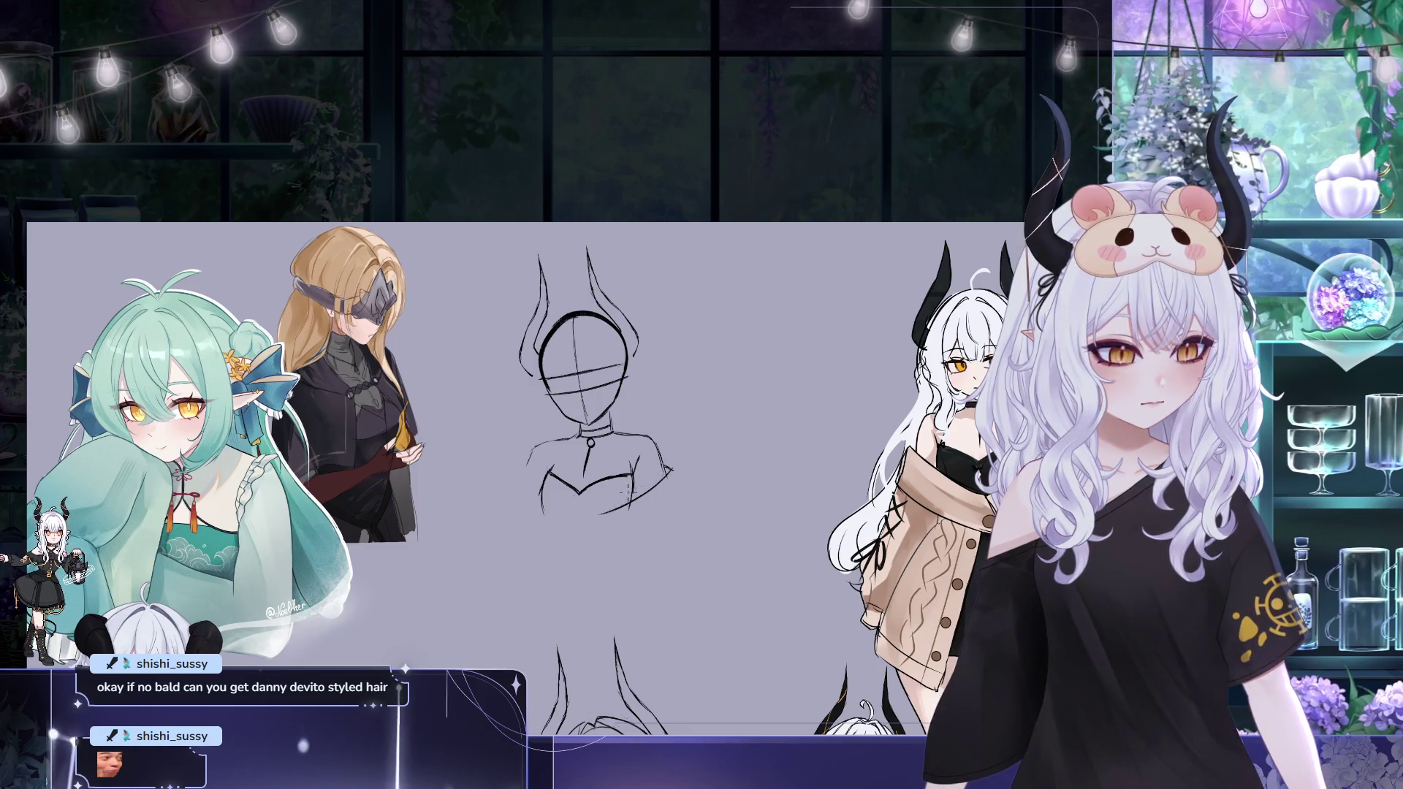
key(ctrl+z)
key(ctrl+z)
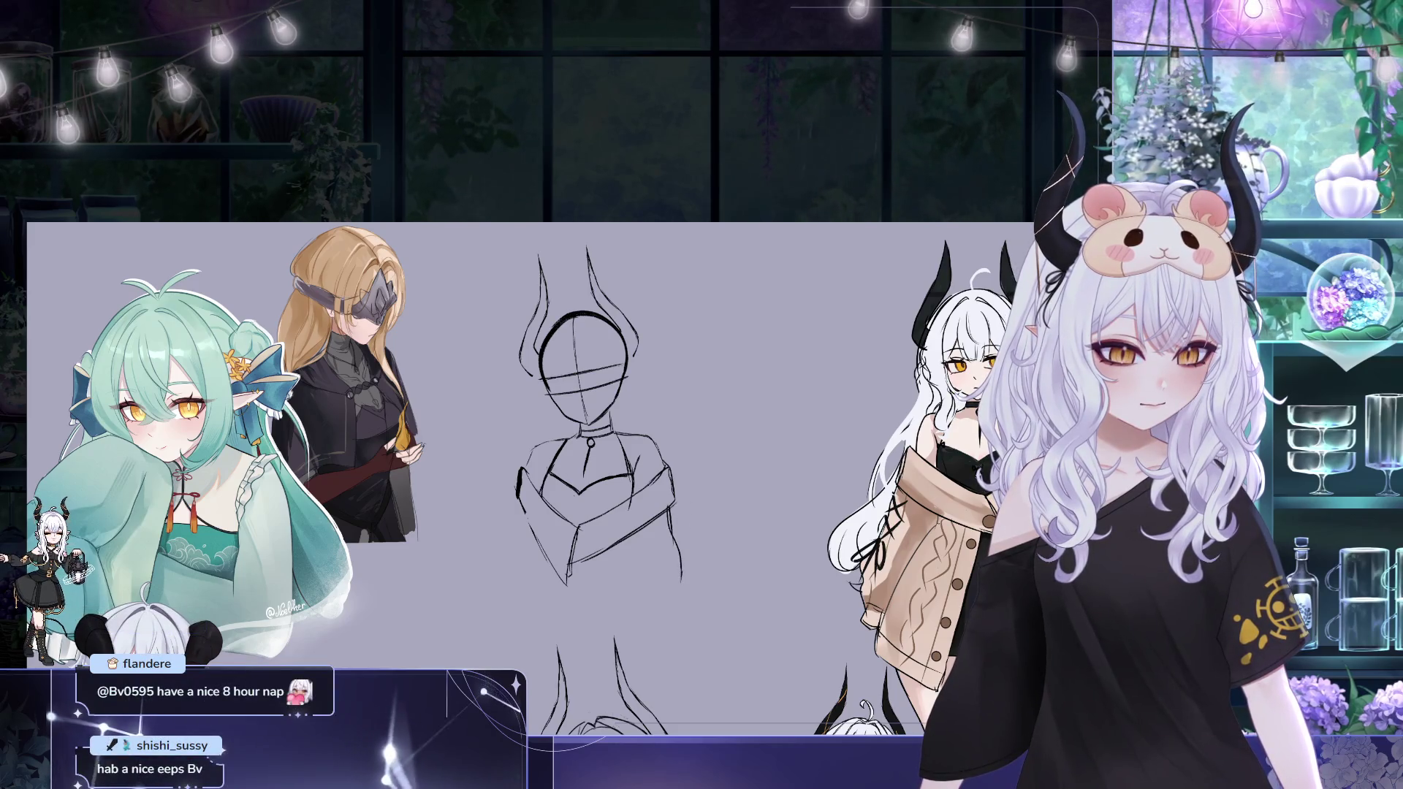
Sketch a line at the lower left of the bust and undo it as a stray stroke
drag(515, 515, 499, 581)
key(ctrl+z)
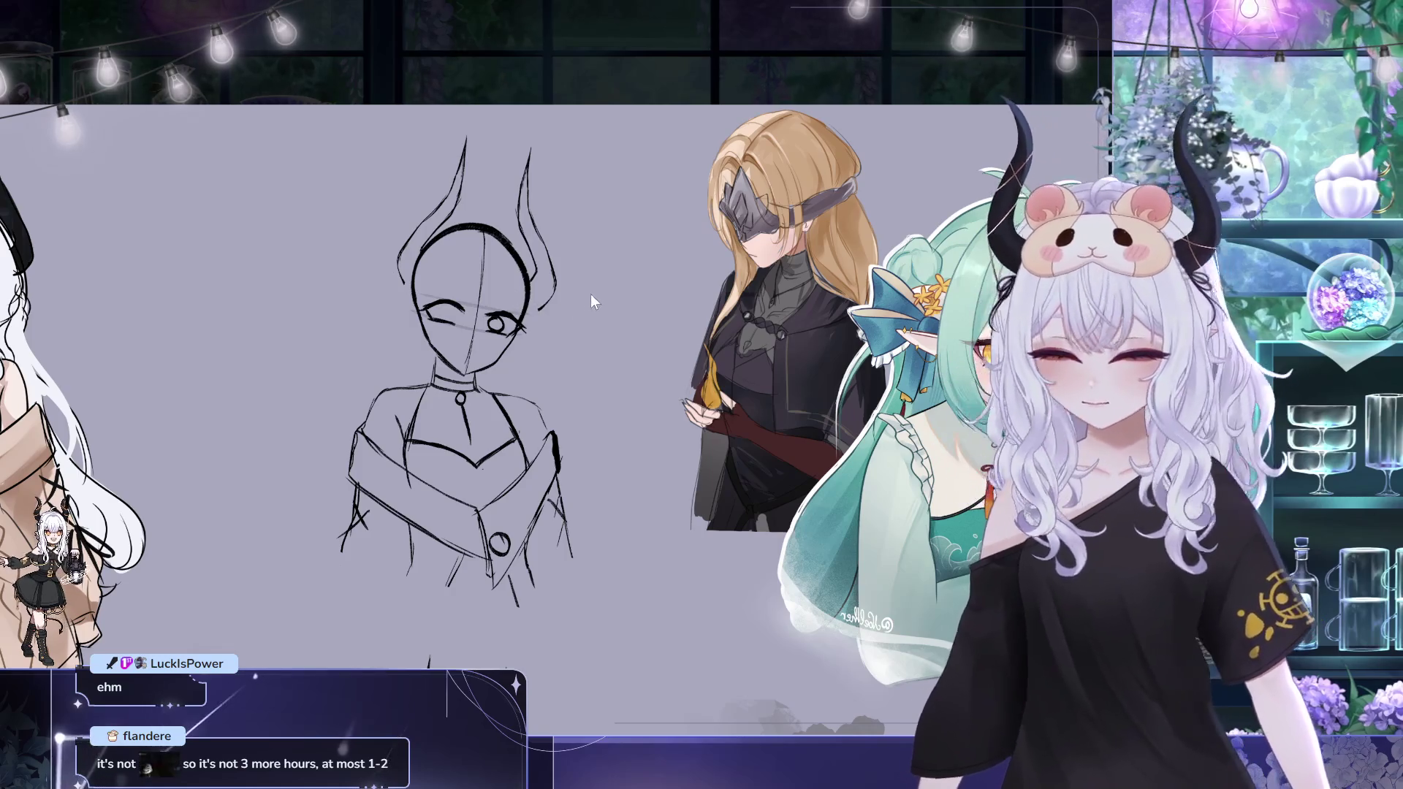
Tilt the sketched eyes about 15 degrees clockwise with Free Transform and apply
key(ctrl+t)
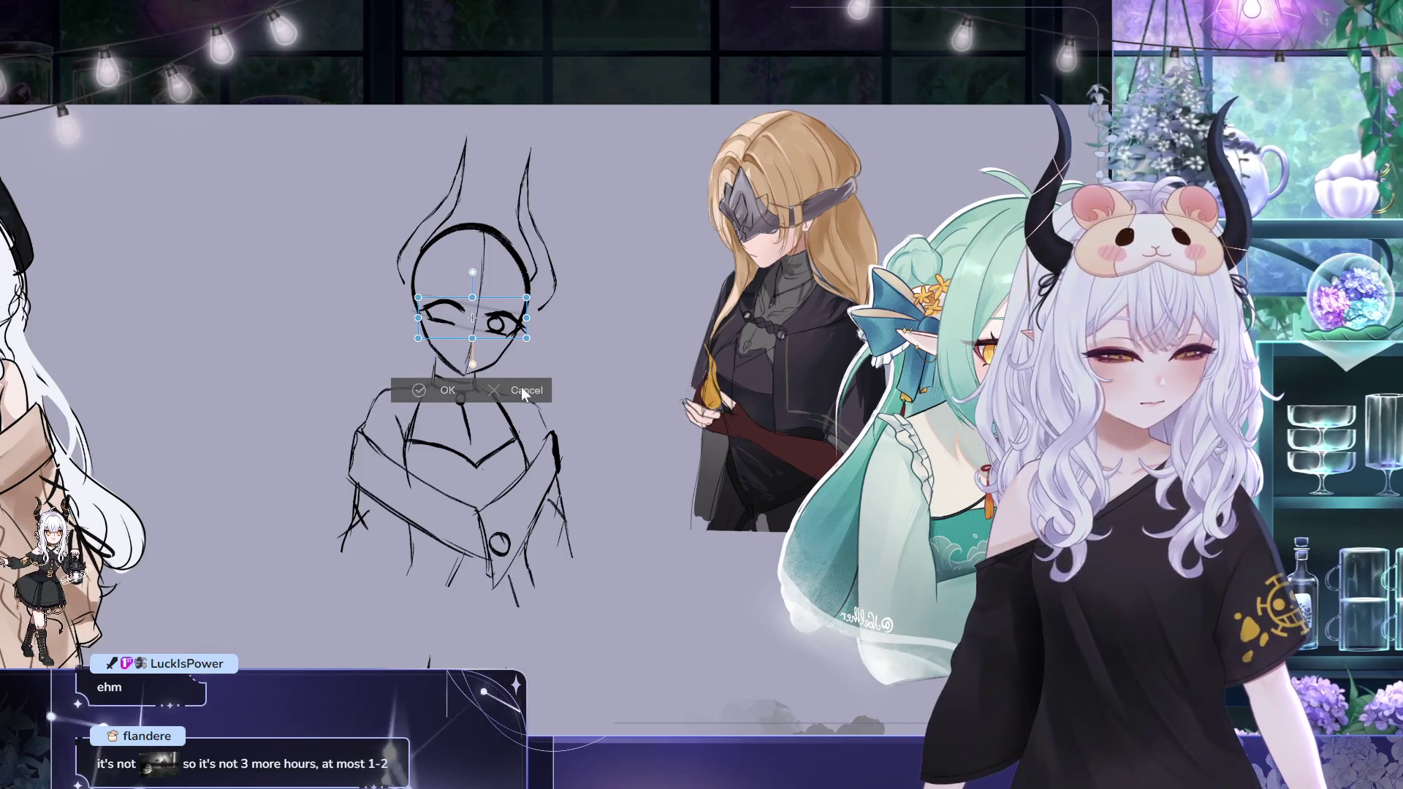
drag(527, 321, 524, 337)
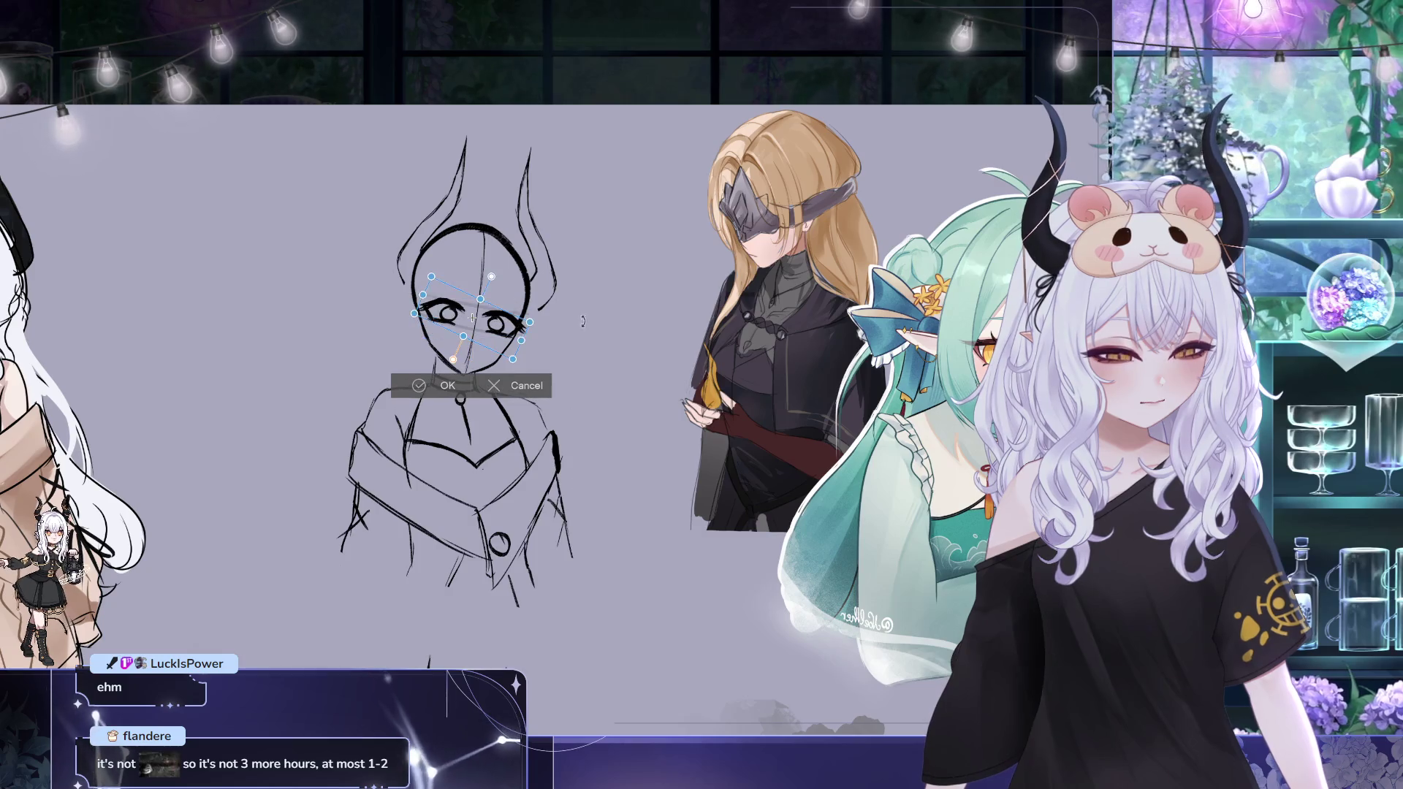
key(Return)
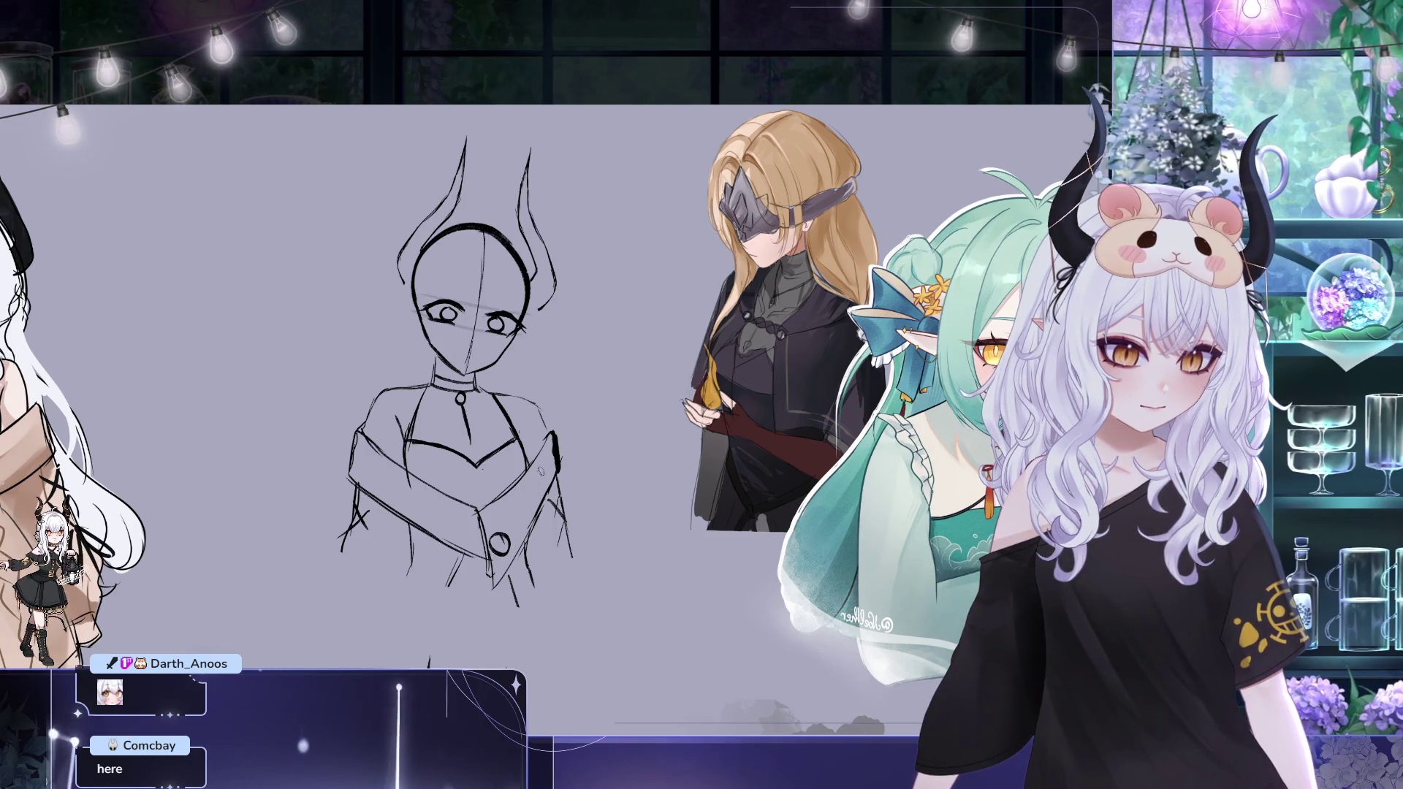
scroll(513, 294, up, 1)
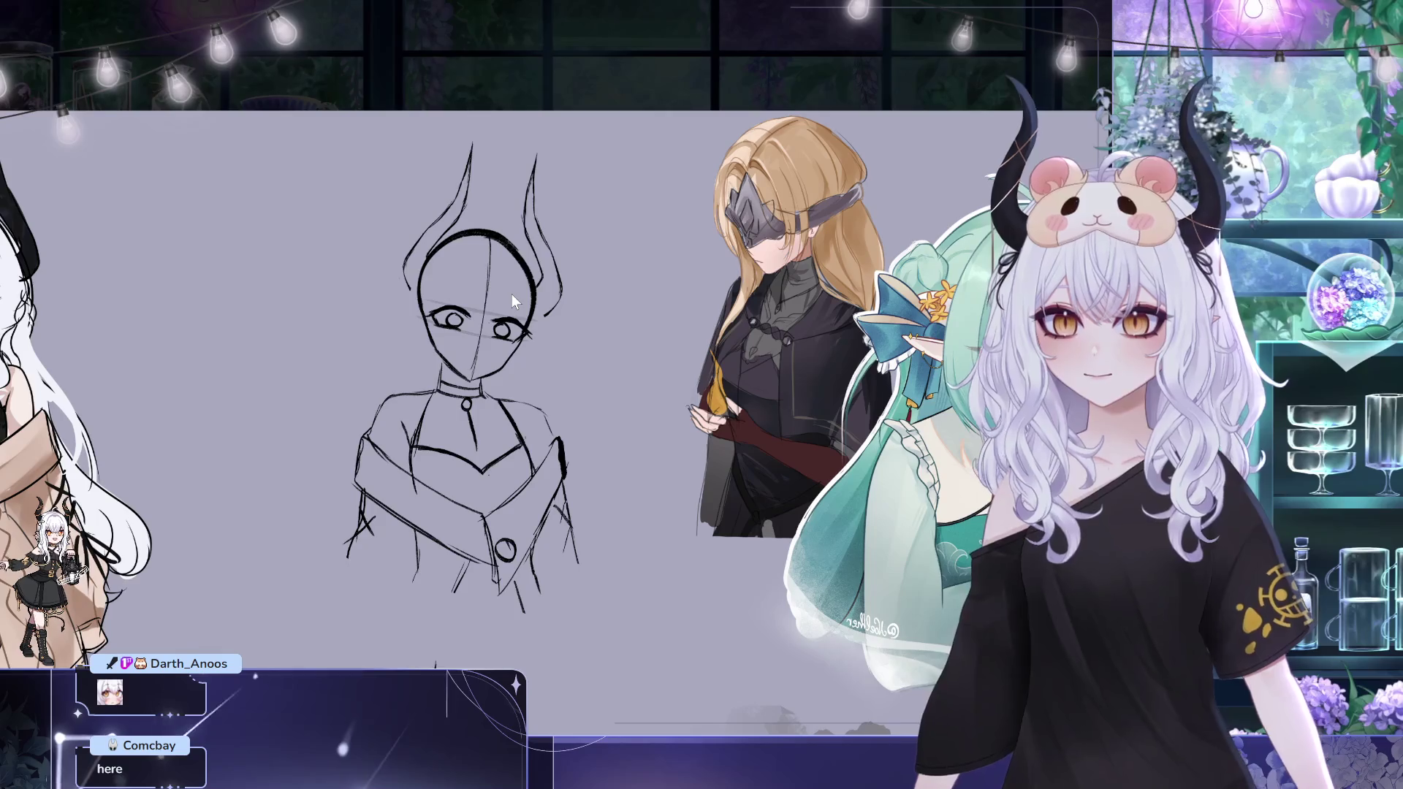
Free transform the left eye into a slightly adjusted position and confirm
key(ctrl+t)
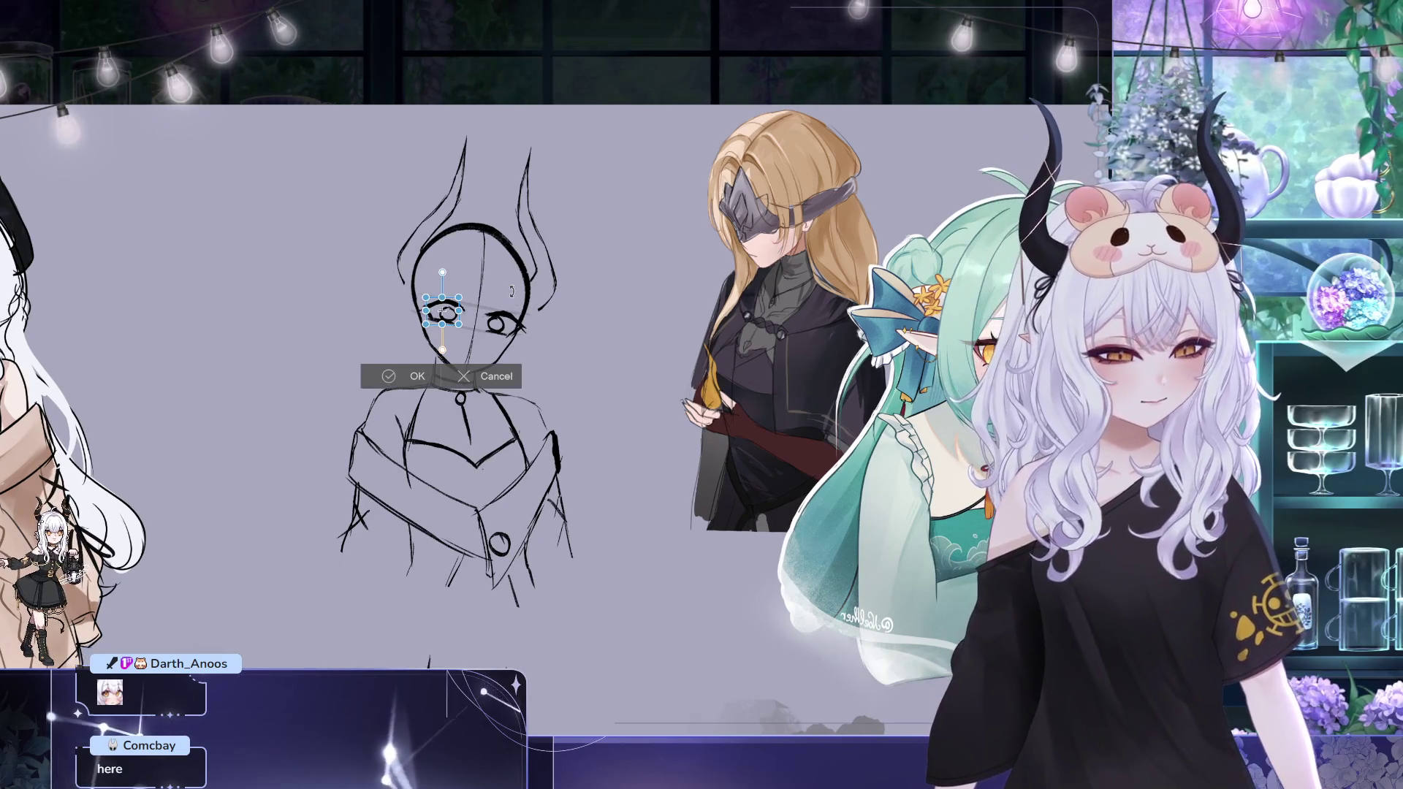
click(418, 373)
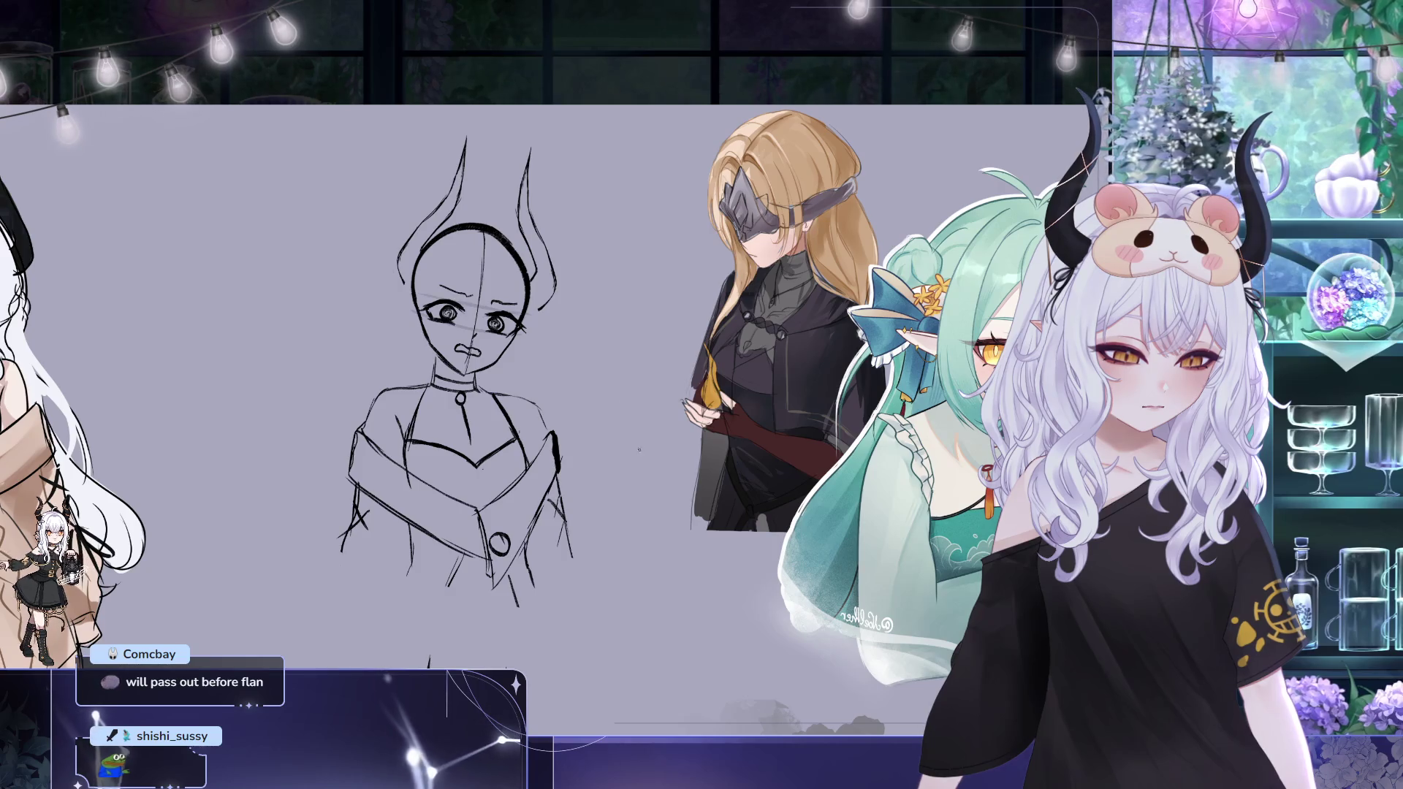
Nudge the eyebrows down and left over the eyes with Free Transform arrow keys and confirm
key(ctrl+t)
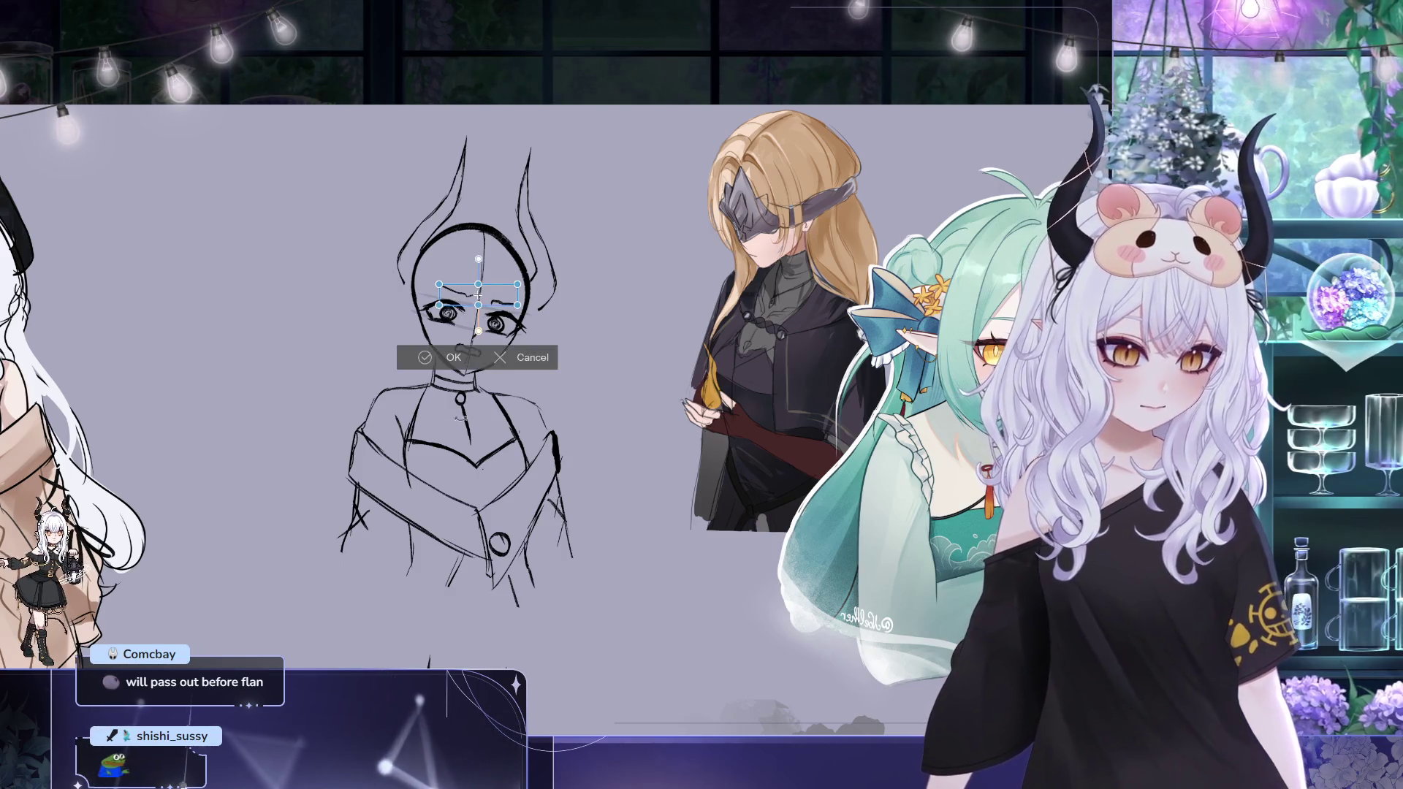
key(Down)
key(Down)
key(Down)
key(Left)
key(Left)
key(Up)
key(Up)
click(425, 363)
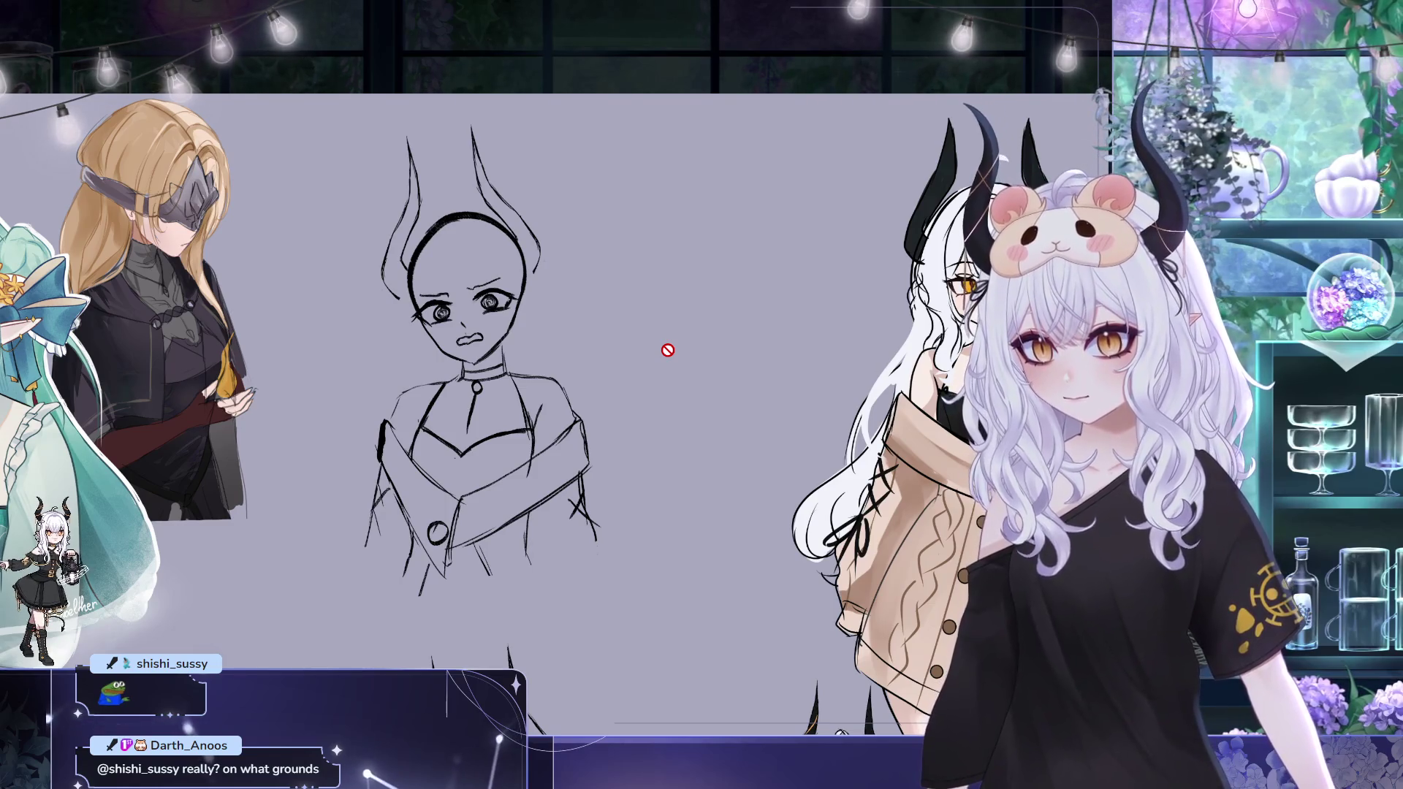
mouse_move(638, 350)
mouse_down()
mouse_move(643, 271)
mouse_move(571, 219)
mouse_move(574, 201)
mouse_up()
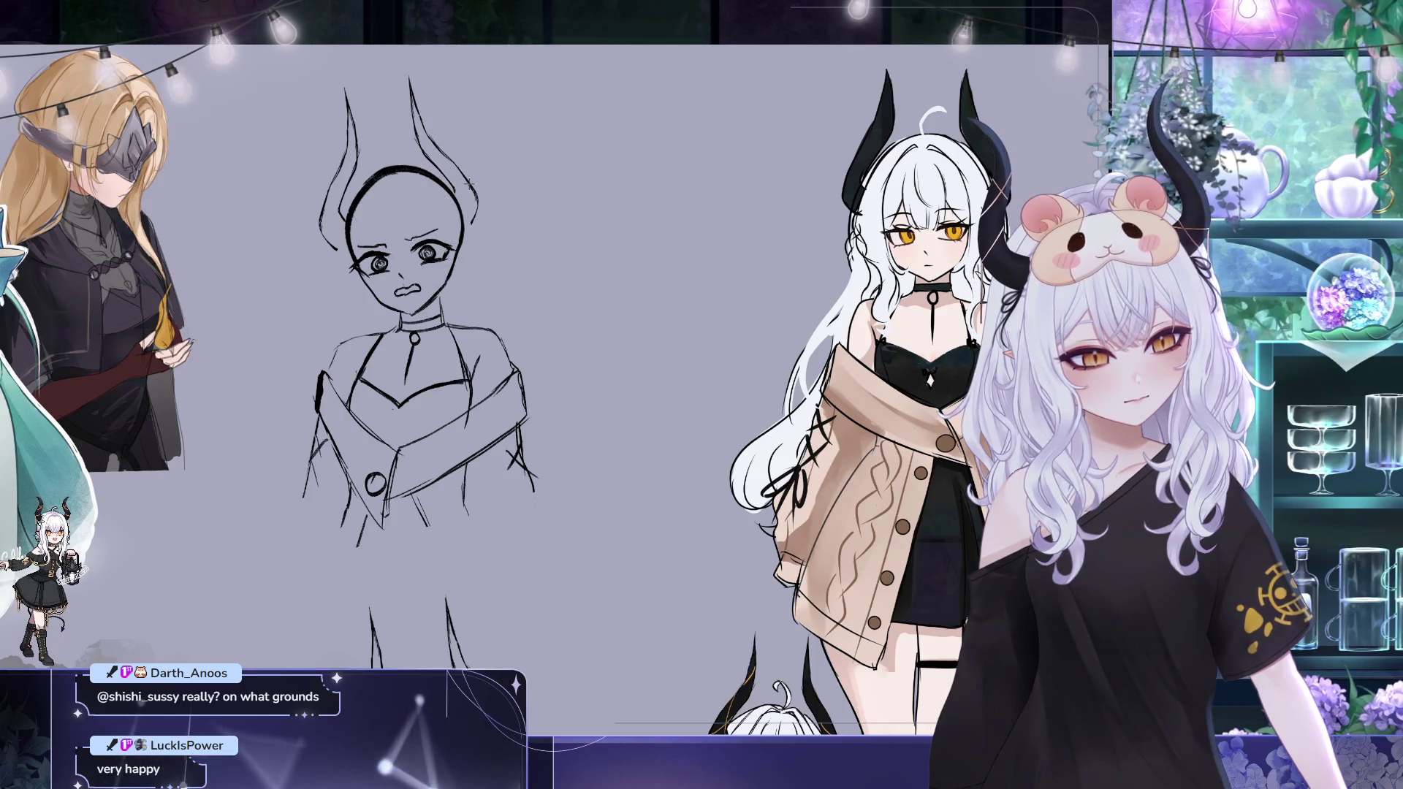
key(ctrl+t)
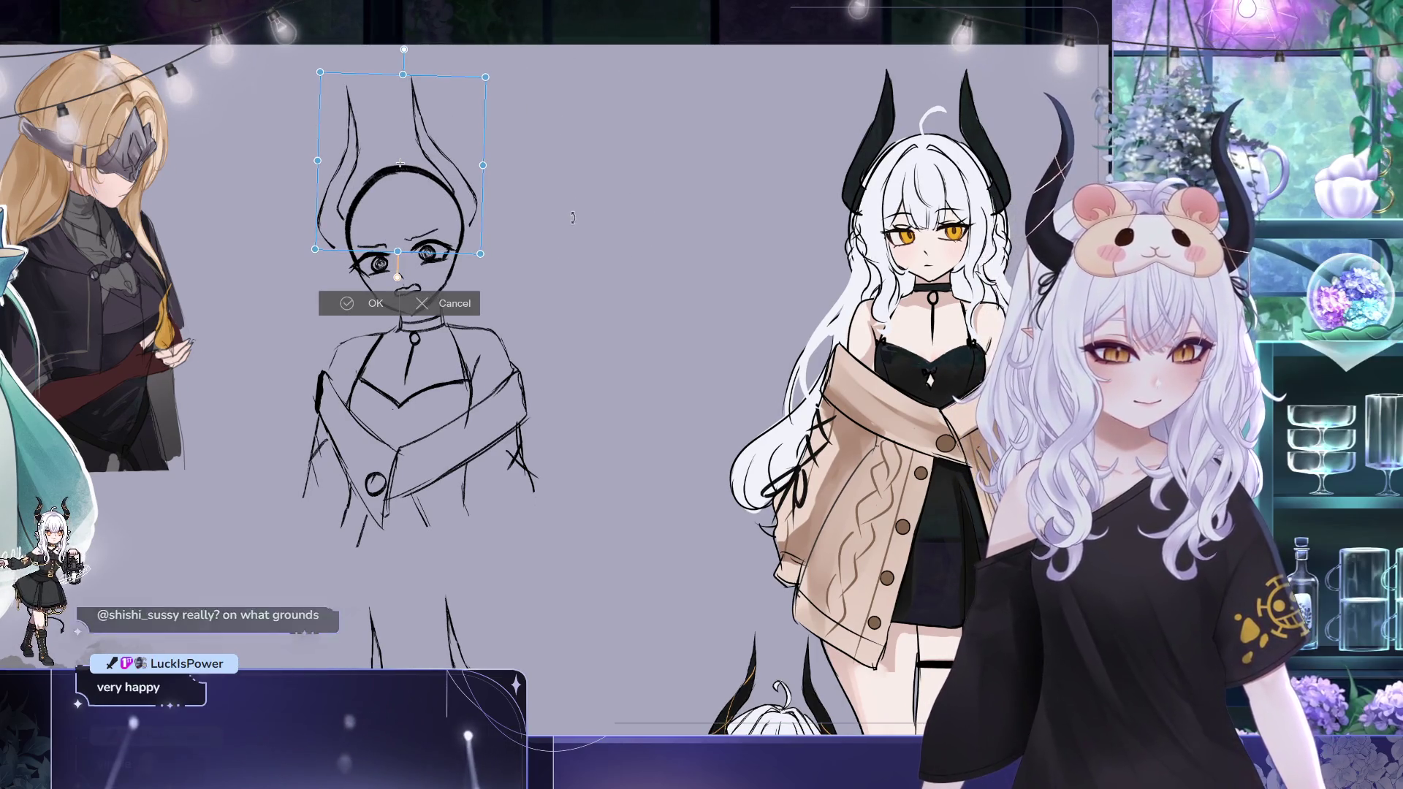
Tilt the head and horns slightly, apply the rotation, and pan to the blonde reference art
drag(573, 179, 569, 206)
click(371, 302)
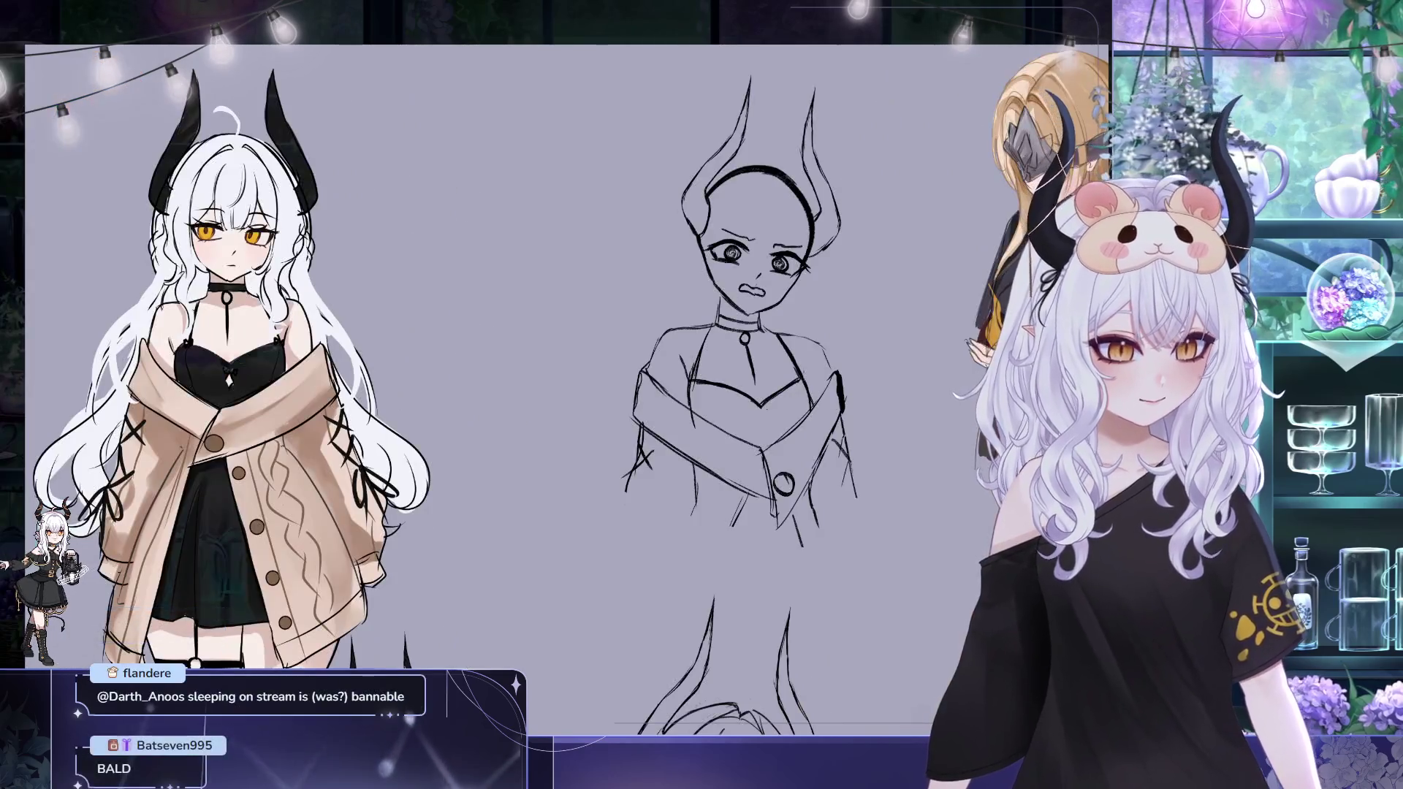
drag(711, 268, 524, 290)
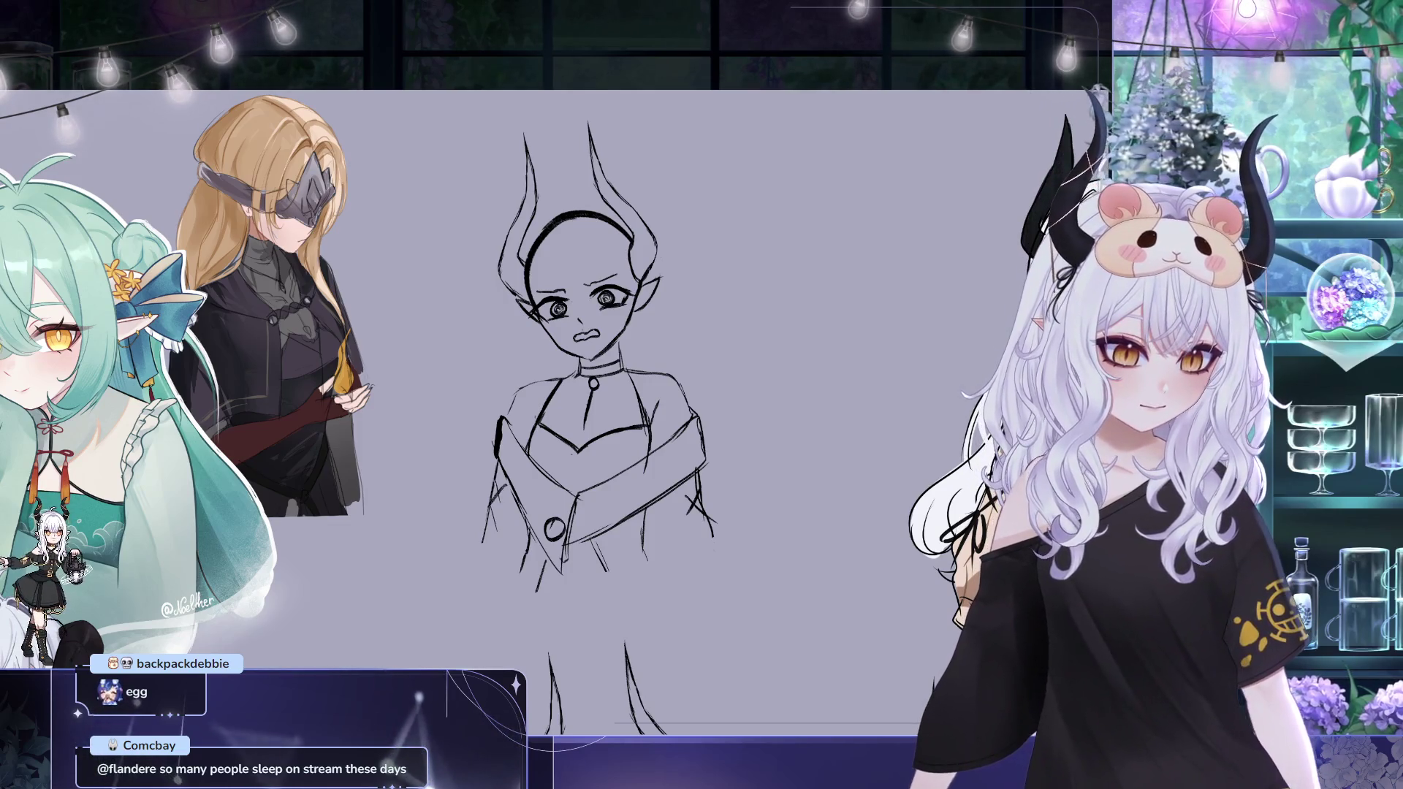
scroll(750, 432, up, 1)
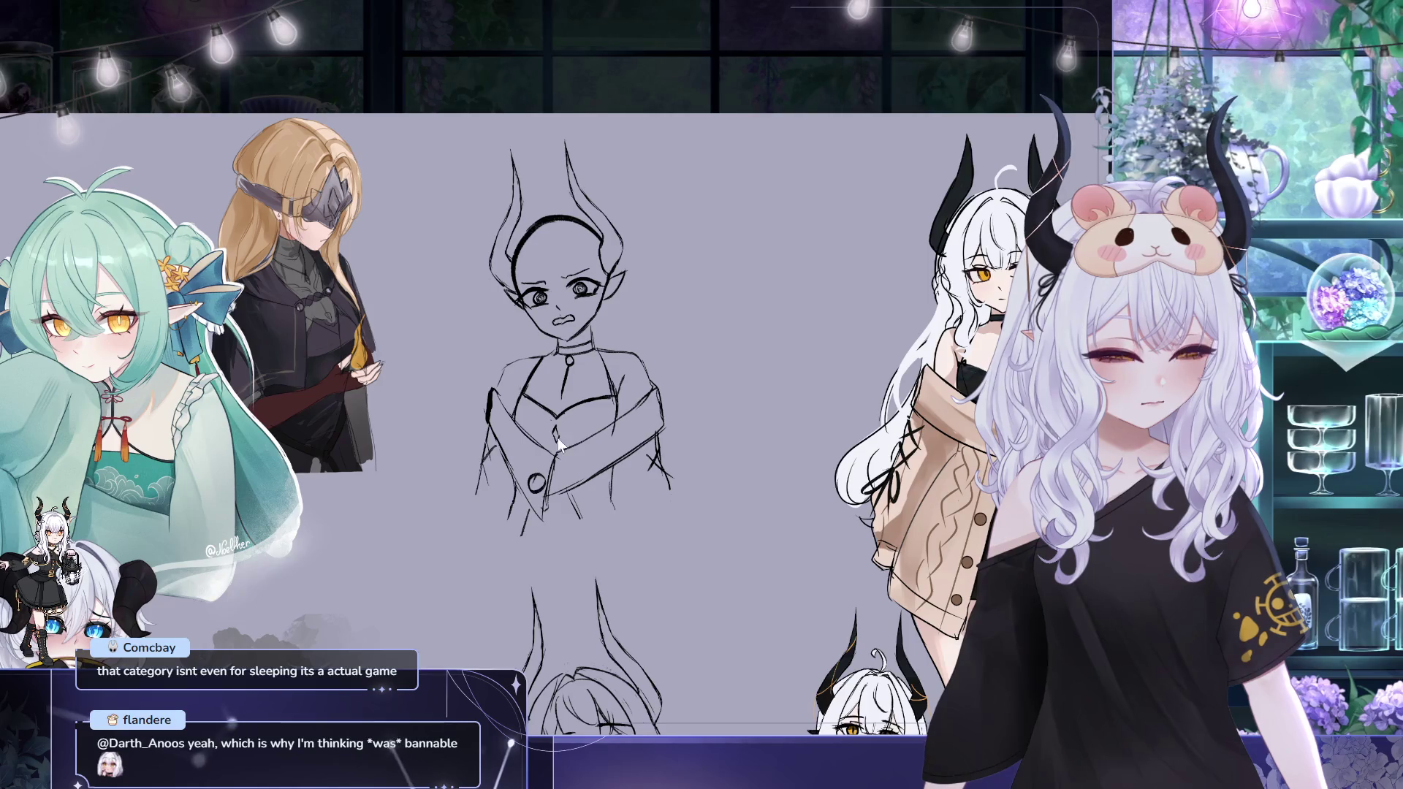
drag(675, 364, 636, 372)
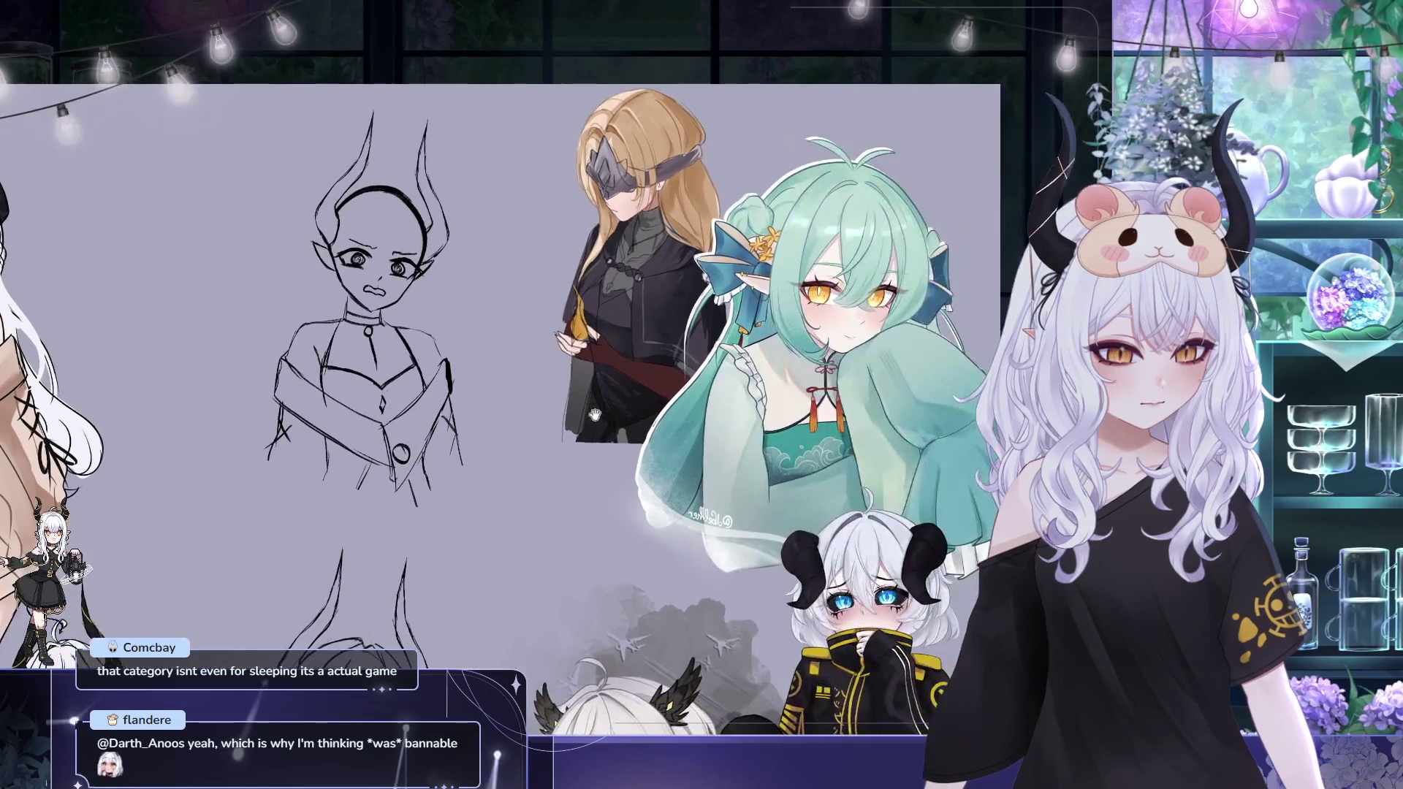
drag(577, 491, 961, 420)
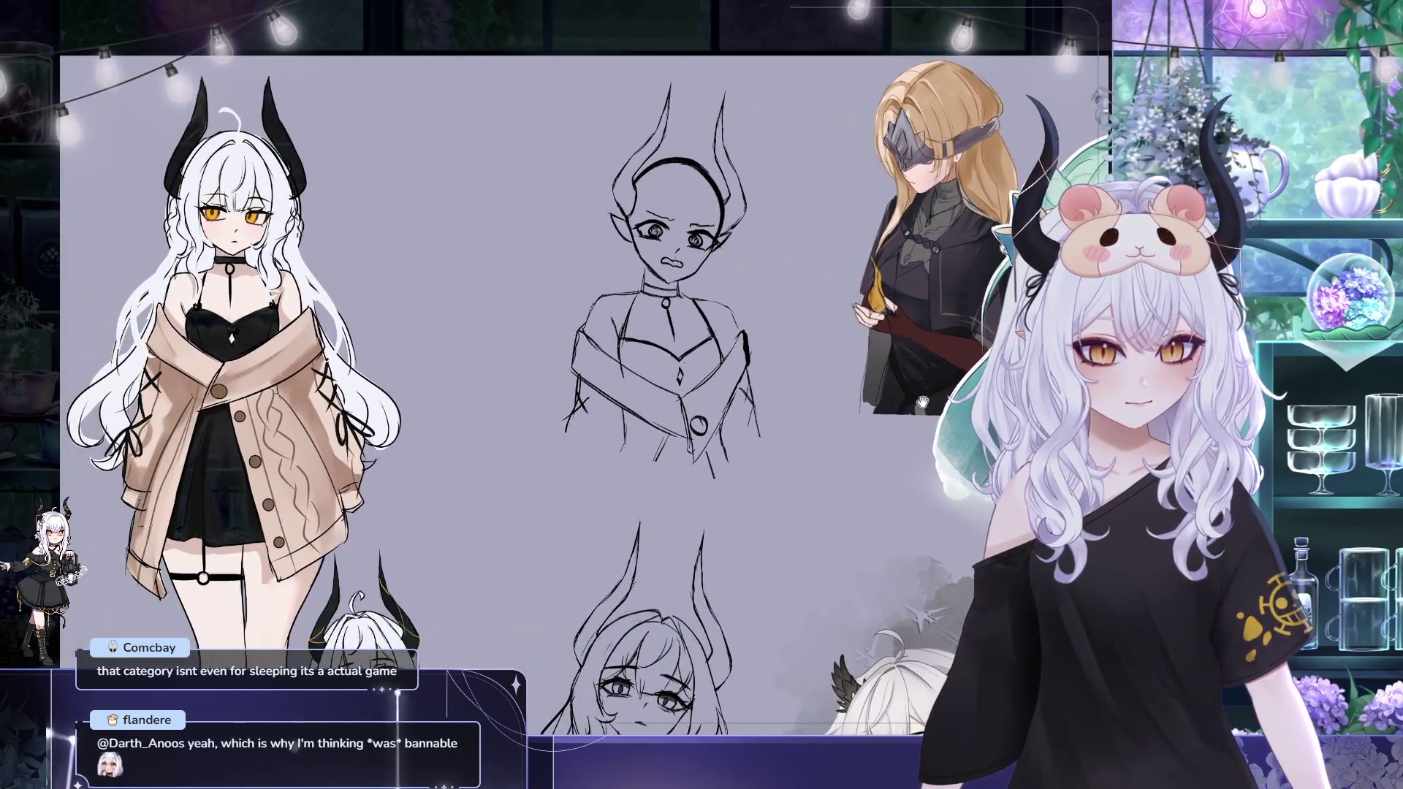
drag(846, 421, 752, 443)
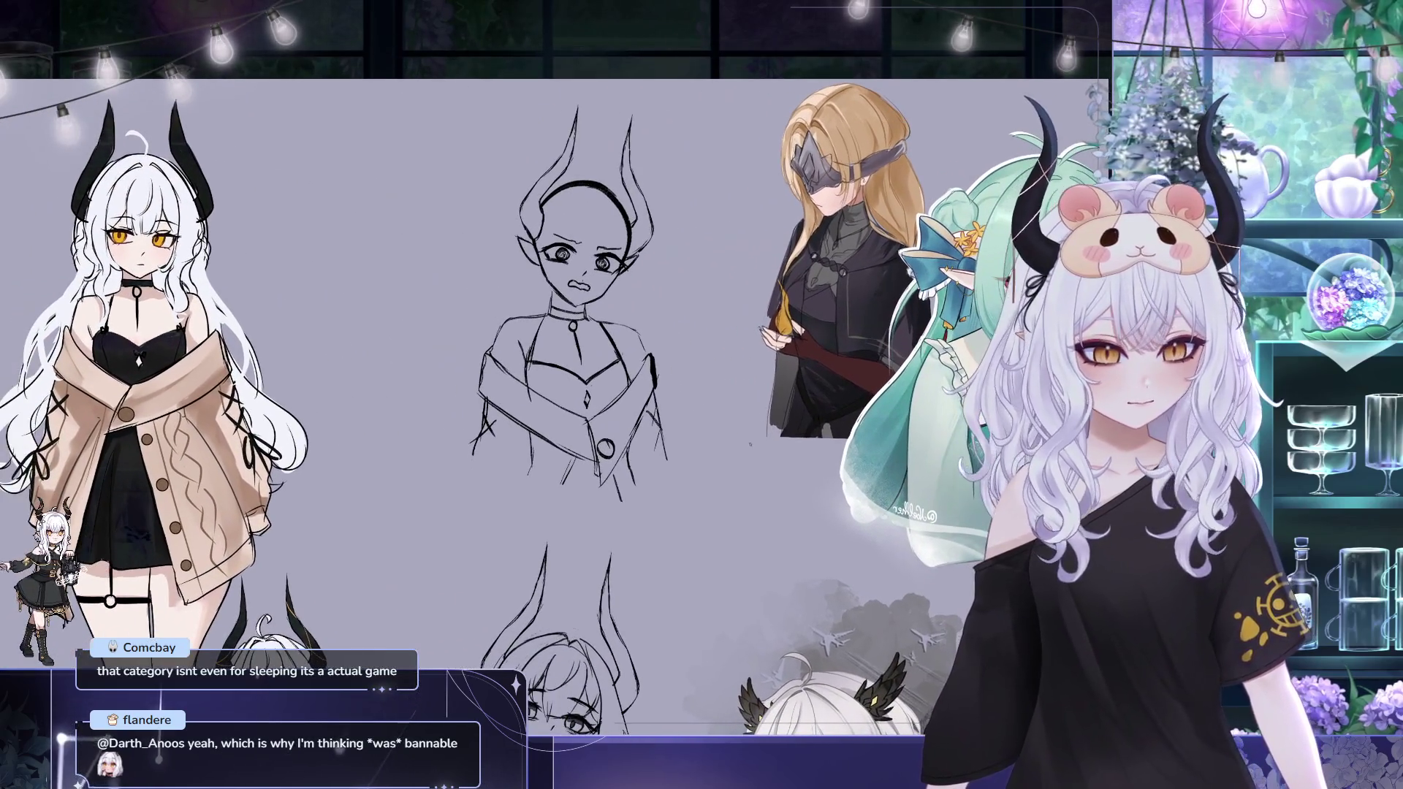
drag(751, 442, 758, 454)
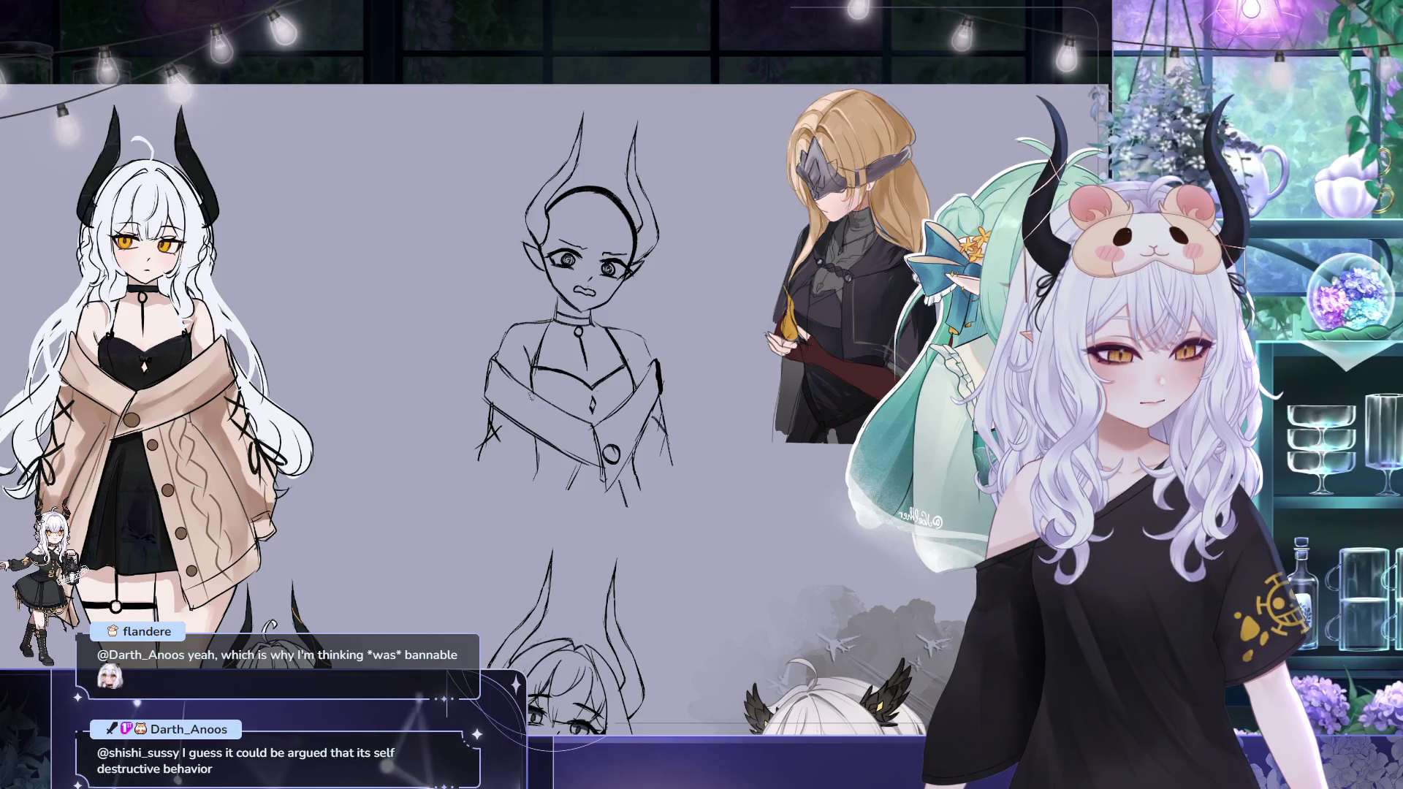
drag(551, 391, 539, 399)
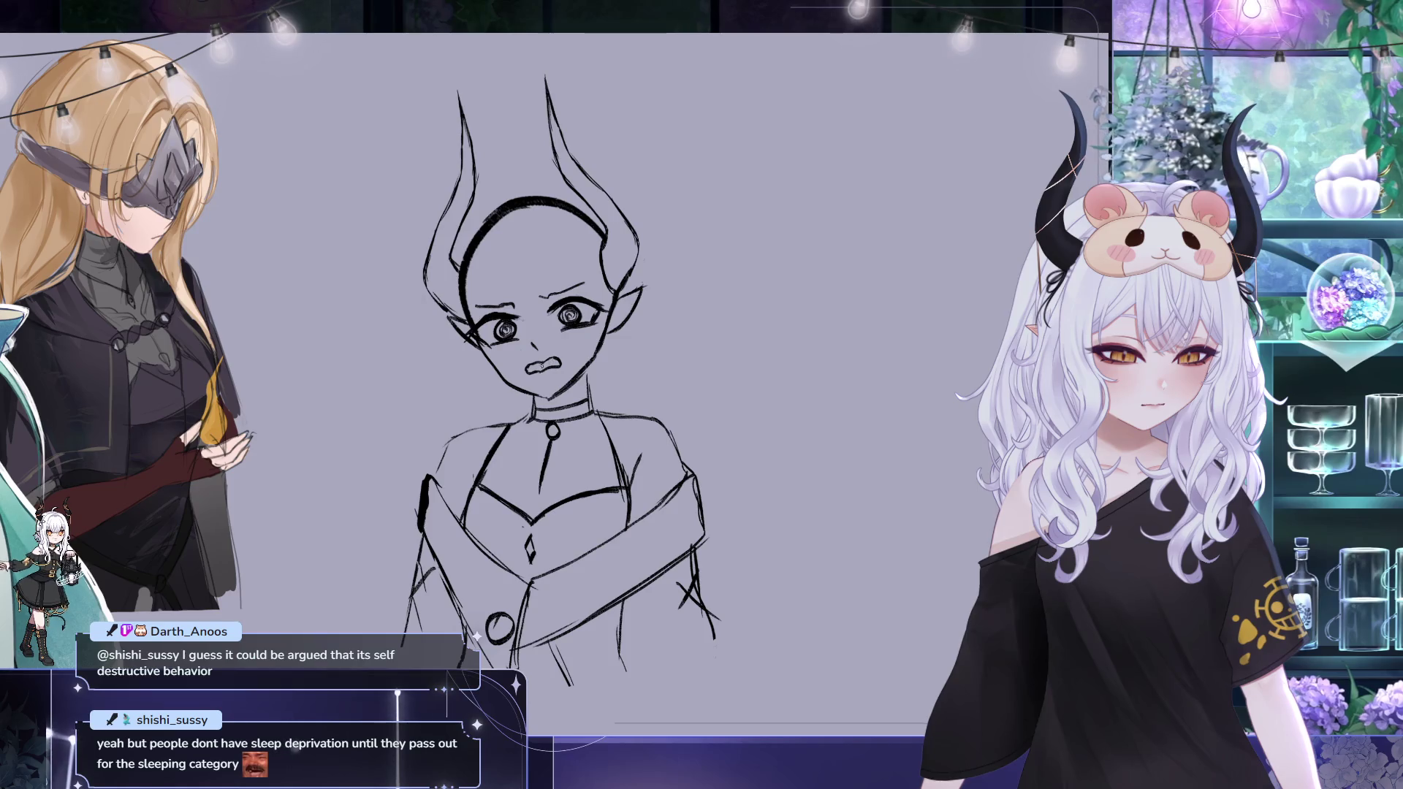
drag(739, 243, 752, 144)
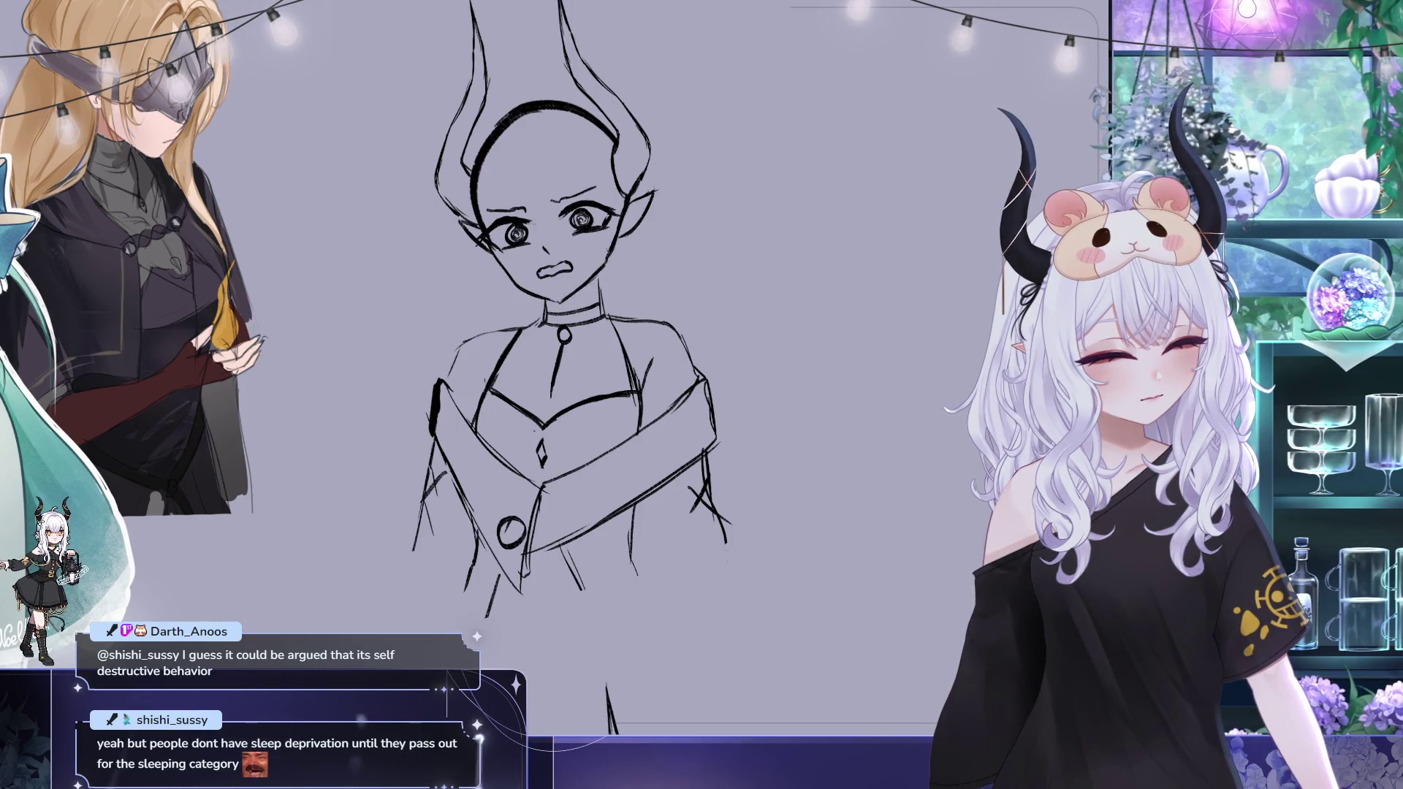
mouse_move(613, 202)
mouse_down()
mouse_move(593, 209)
mouse_move(597, 222)
mouse_up()
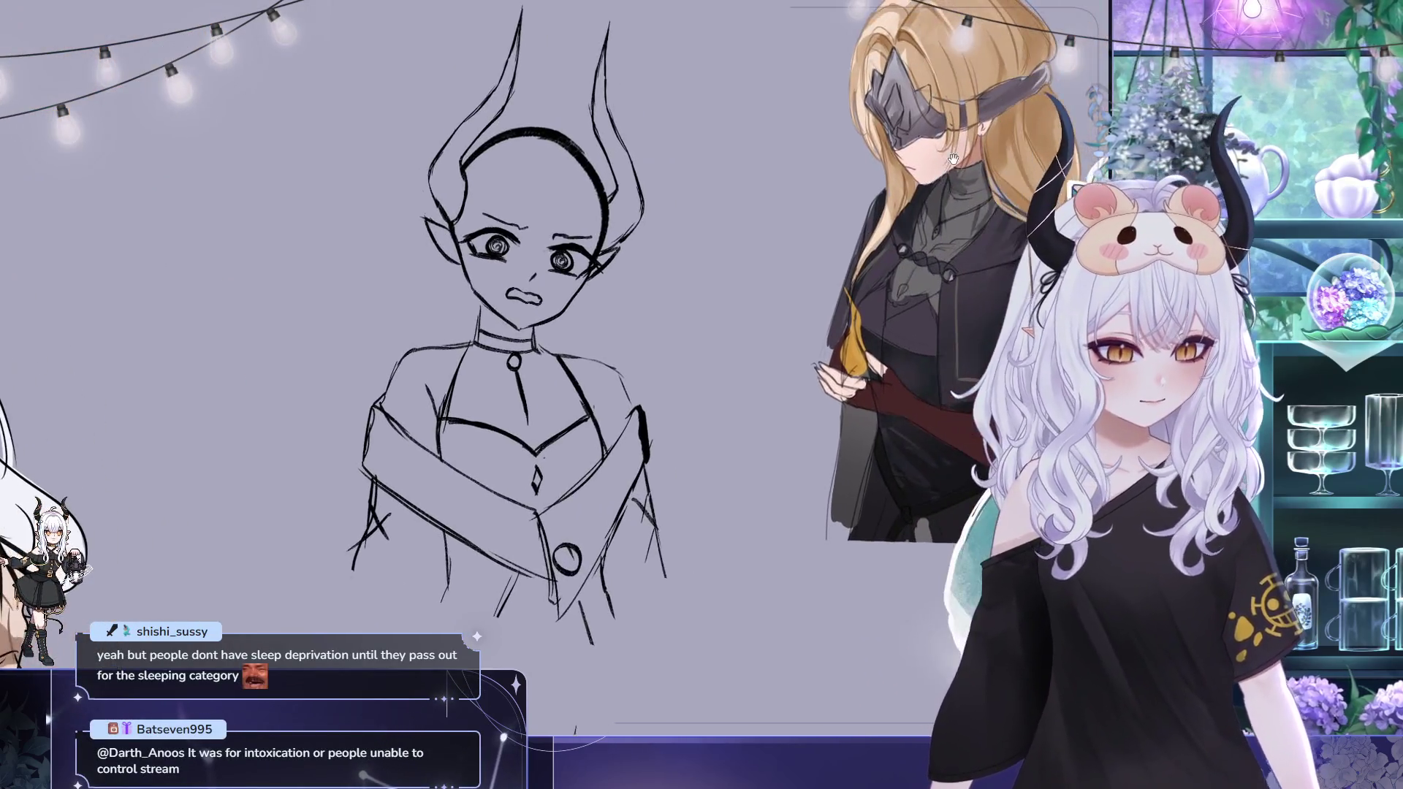
drag(793, 134, 651, 90)
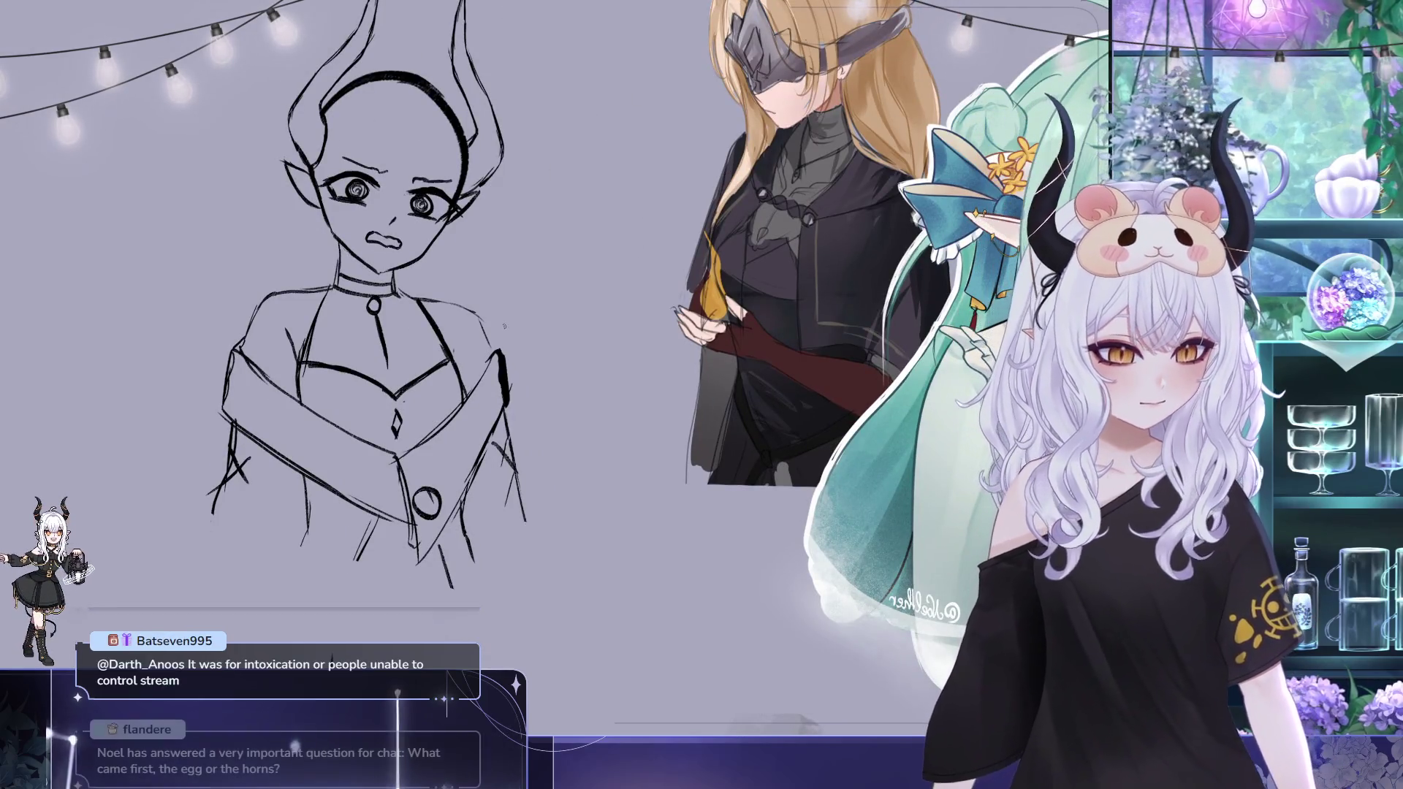
drag(488, 412, 513, 444)
scroll(585, 290, down, 1)
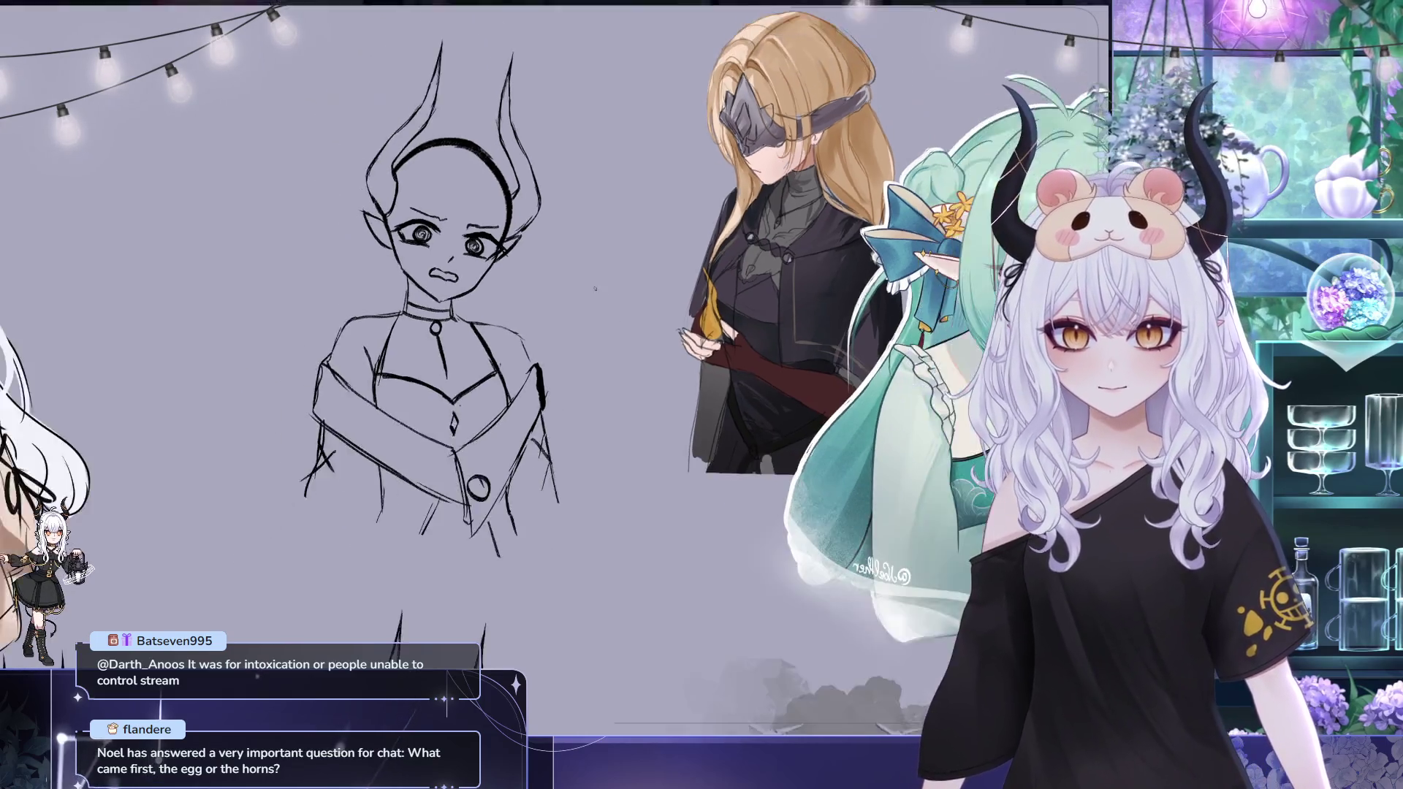
scroll(584, 289, down, 1)
scroll(584, 290, down, 1)
scroll(585, 290, up, 1)
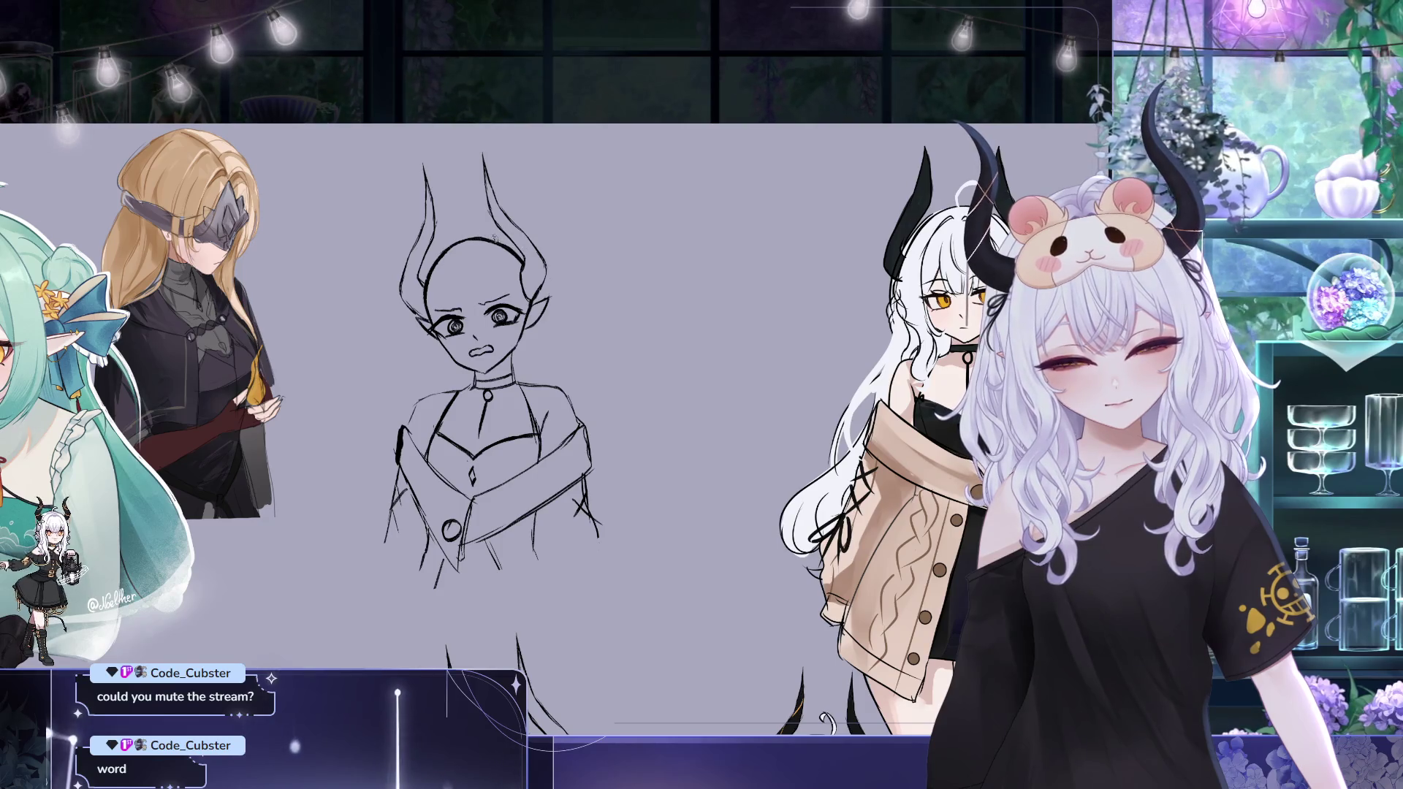
Pan the canvas around the bust and add a small mark on the forehead
drag(797, 377, 747, 325)
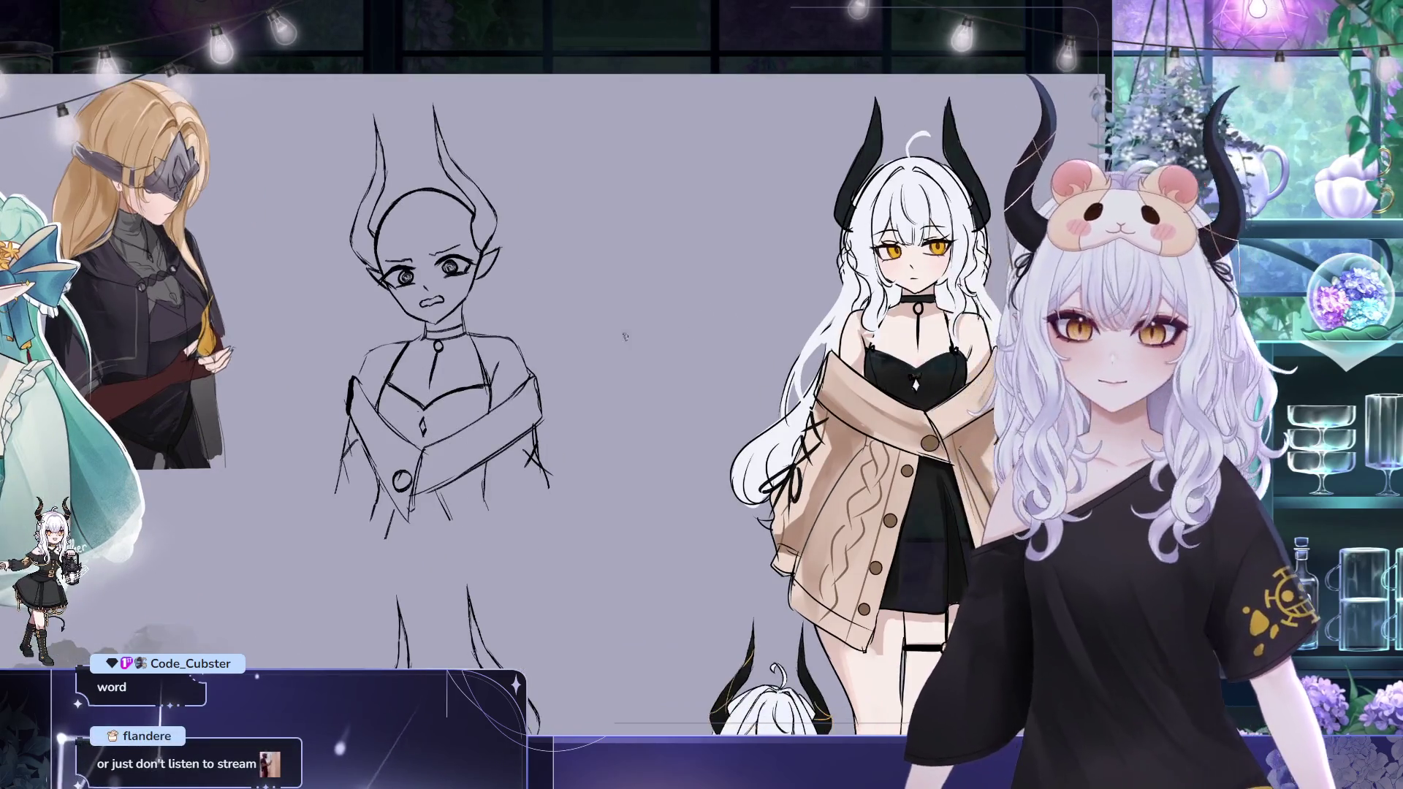
drag(521, 260, 528, 234)
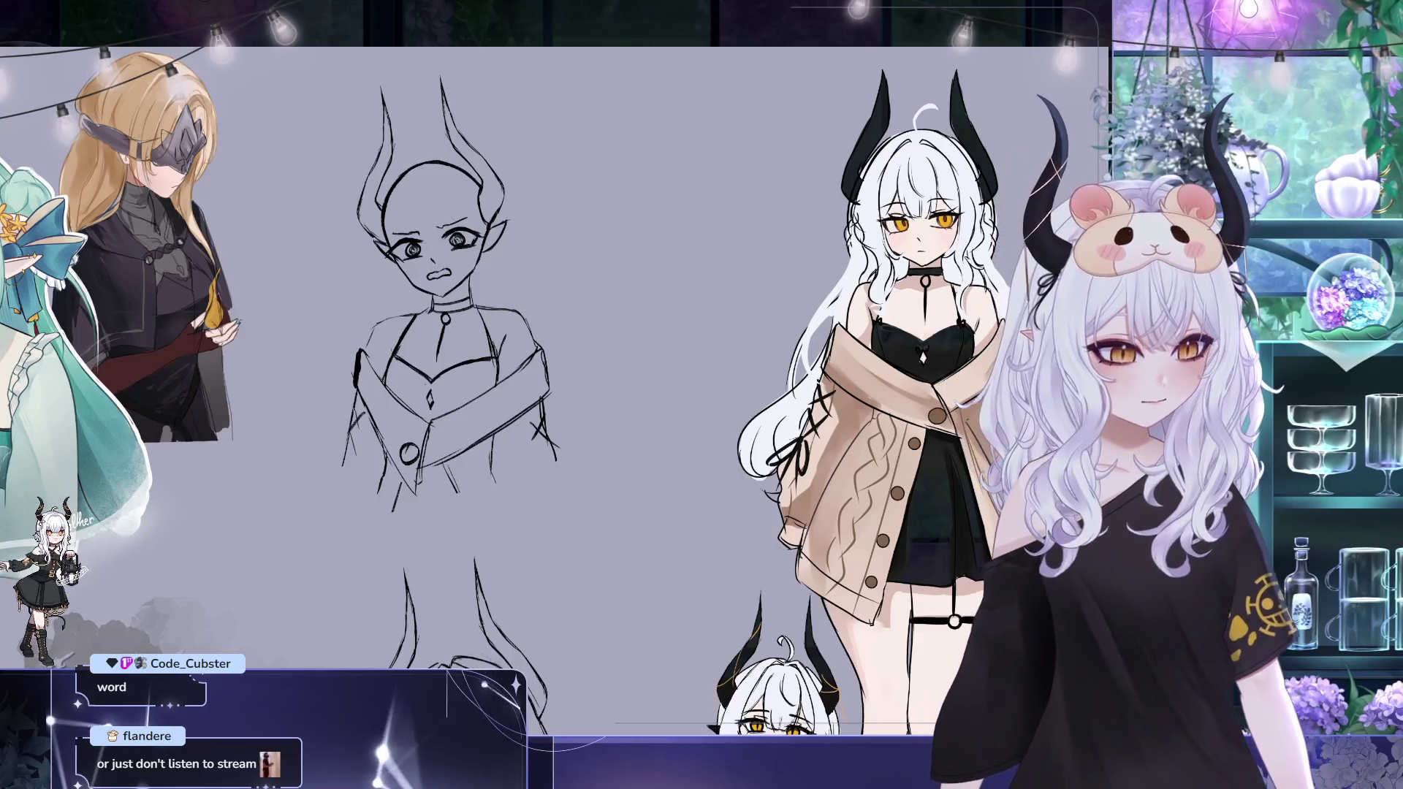
drag(778, 374, 798, 406)
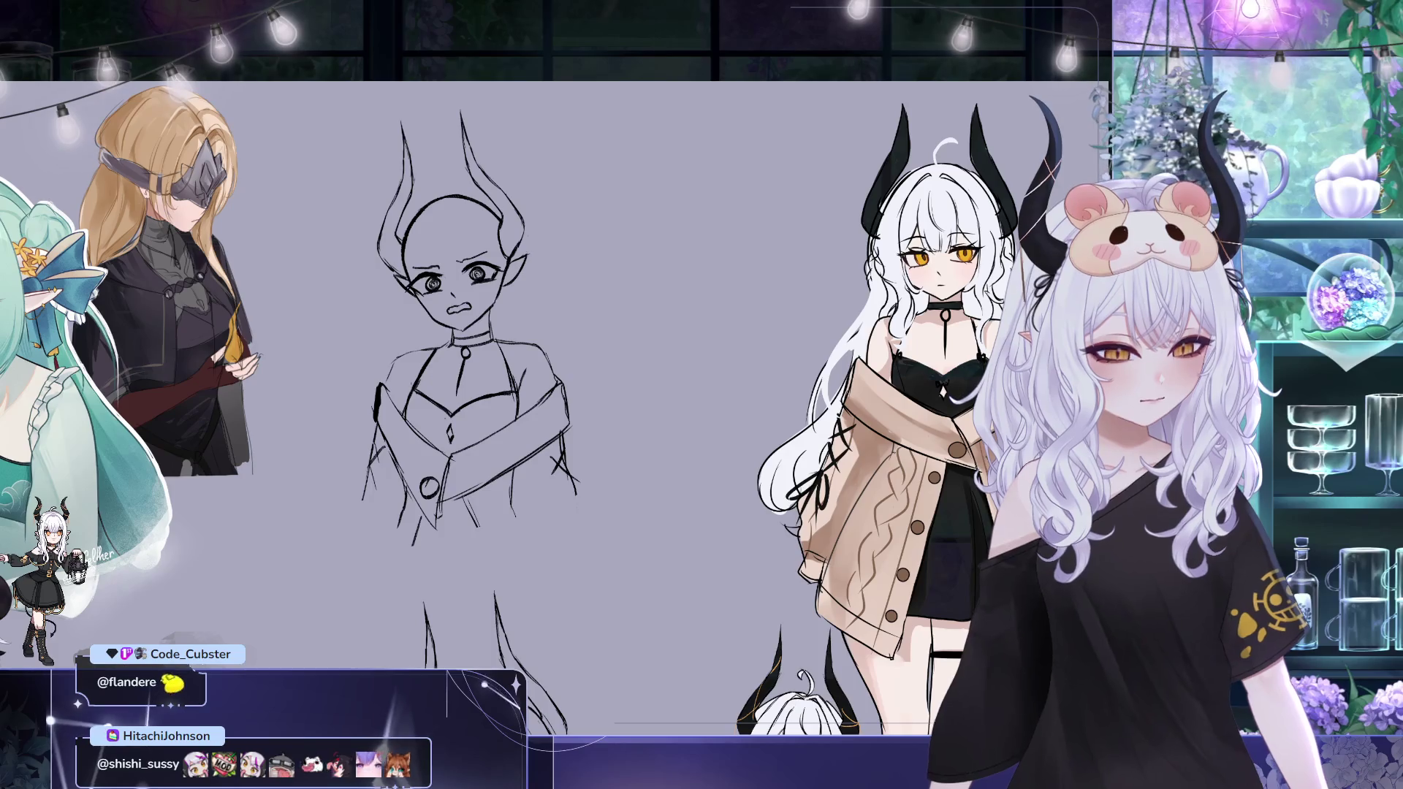
click(436, 217)
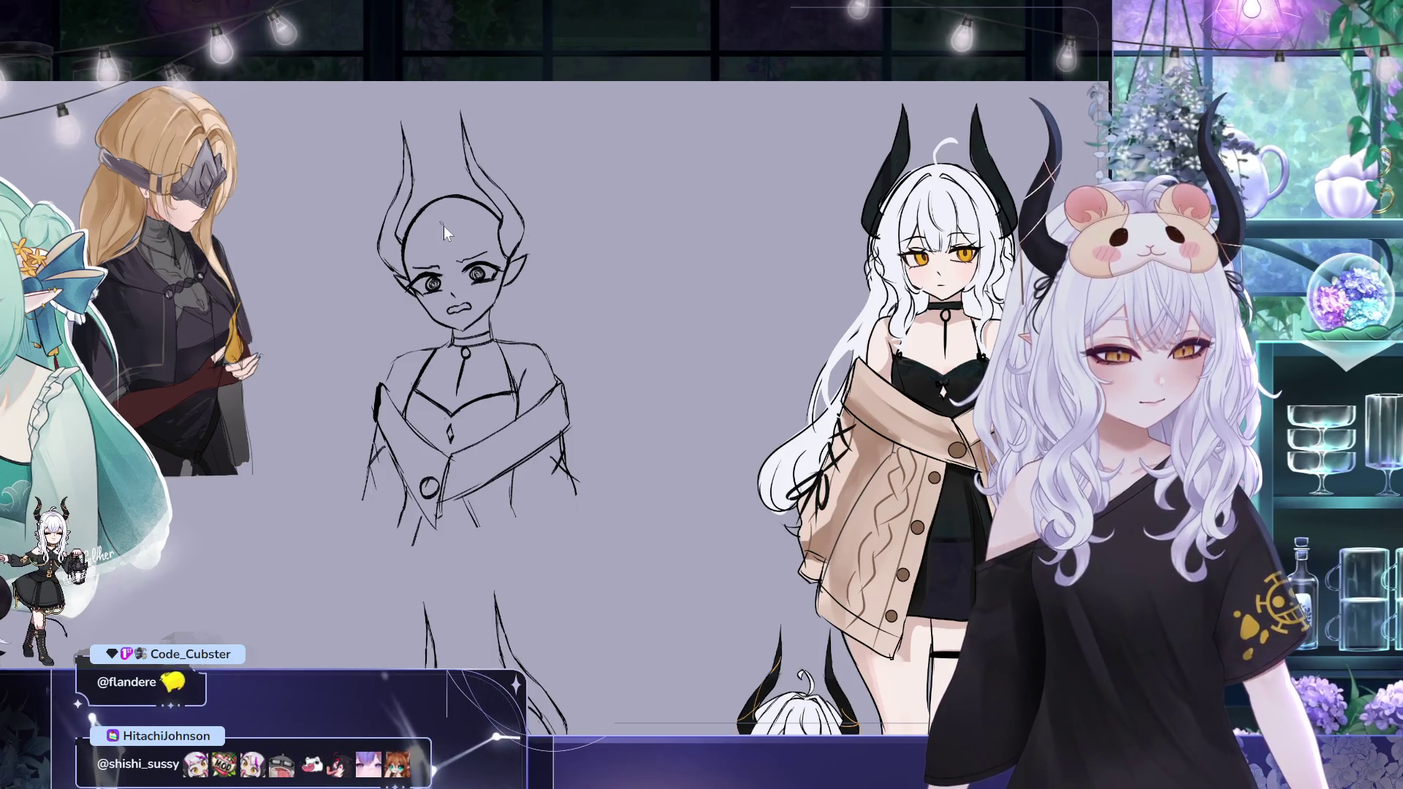
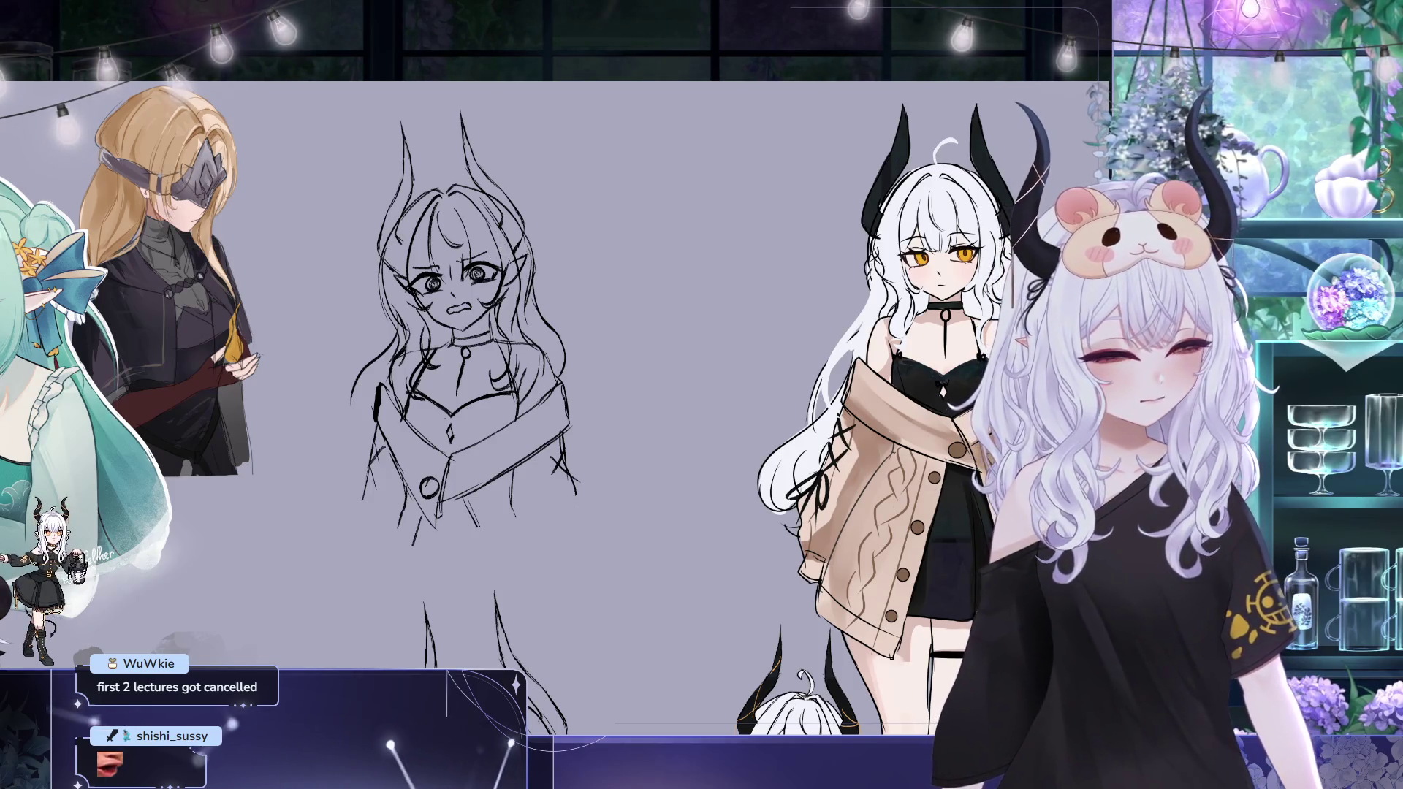
Mirror the canvas and pan so both horned-girl sketches and the green-haired reference are centred
drag(677, 235, 649, 182)
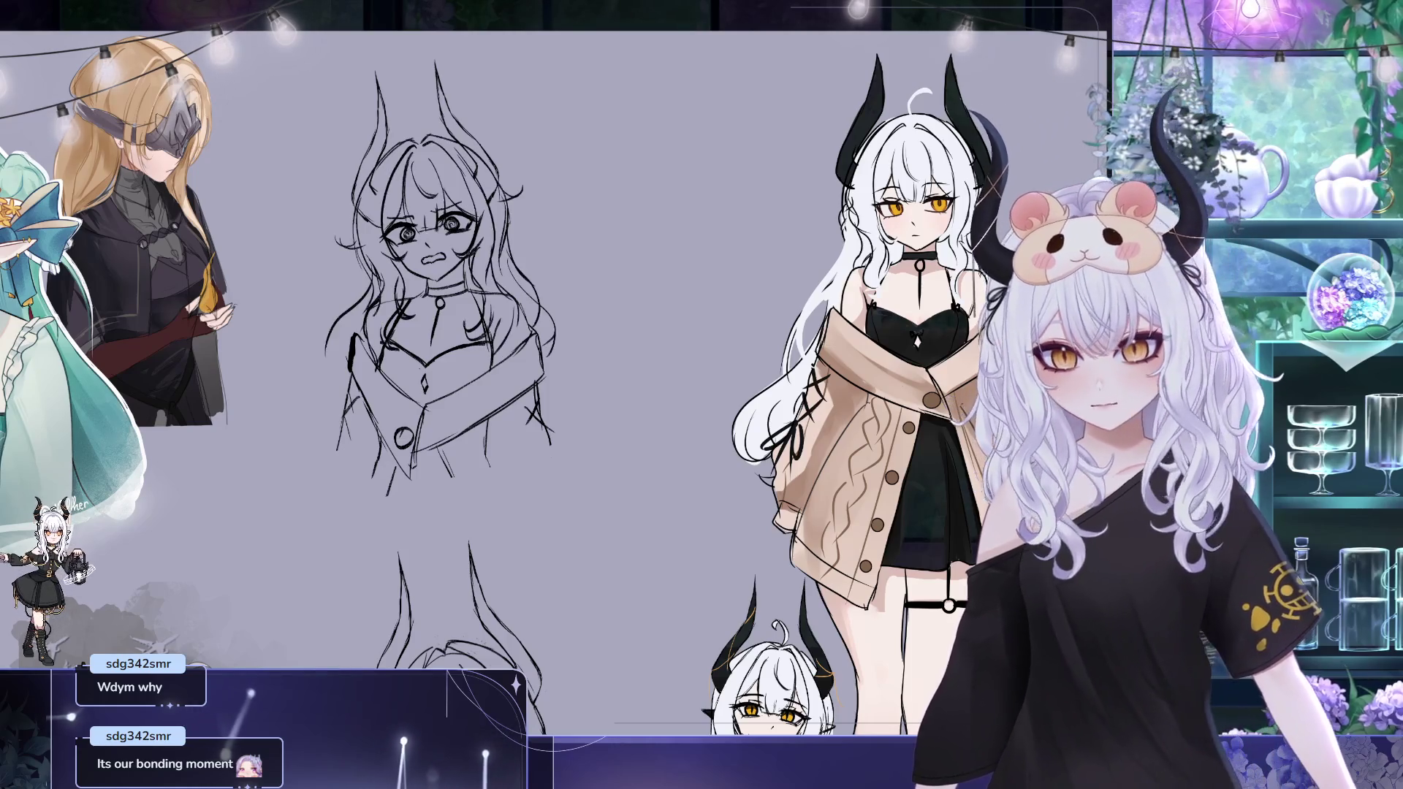
key(m)
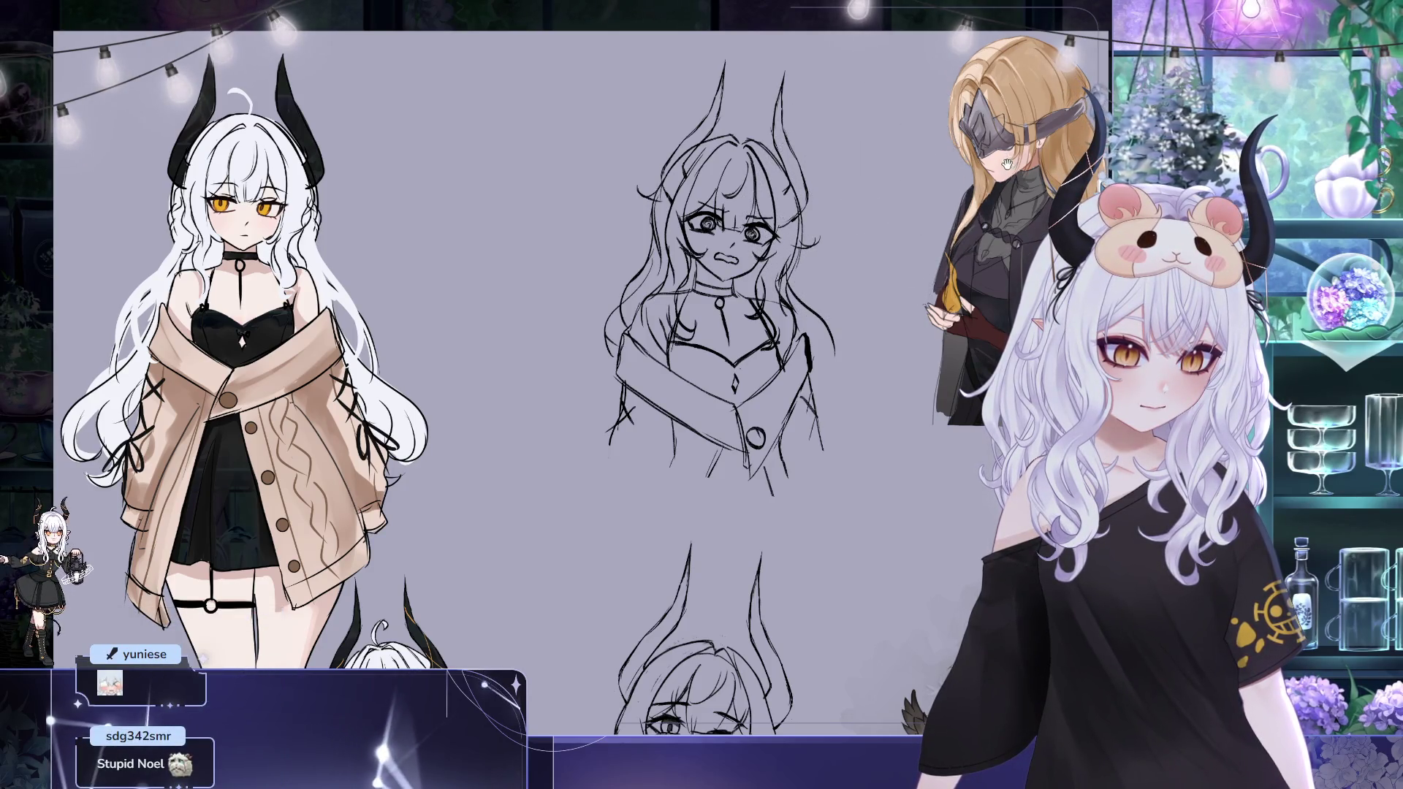
drag(871, 213, 663, 230)
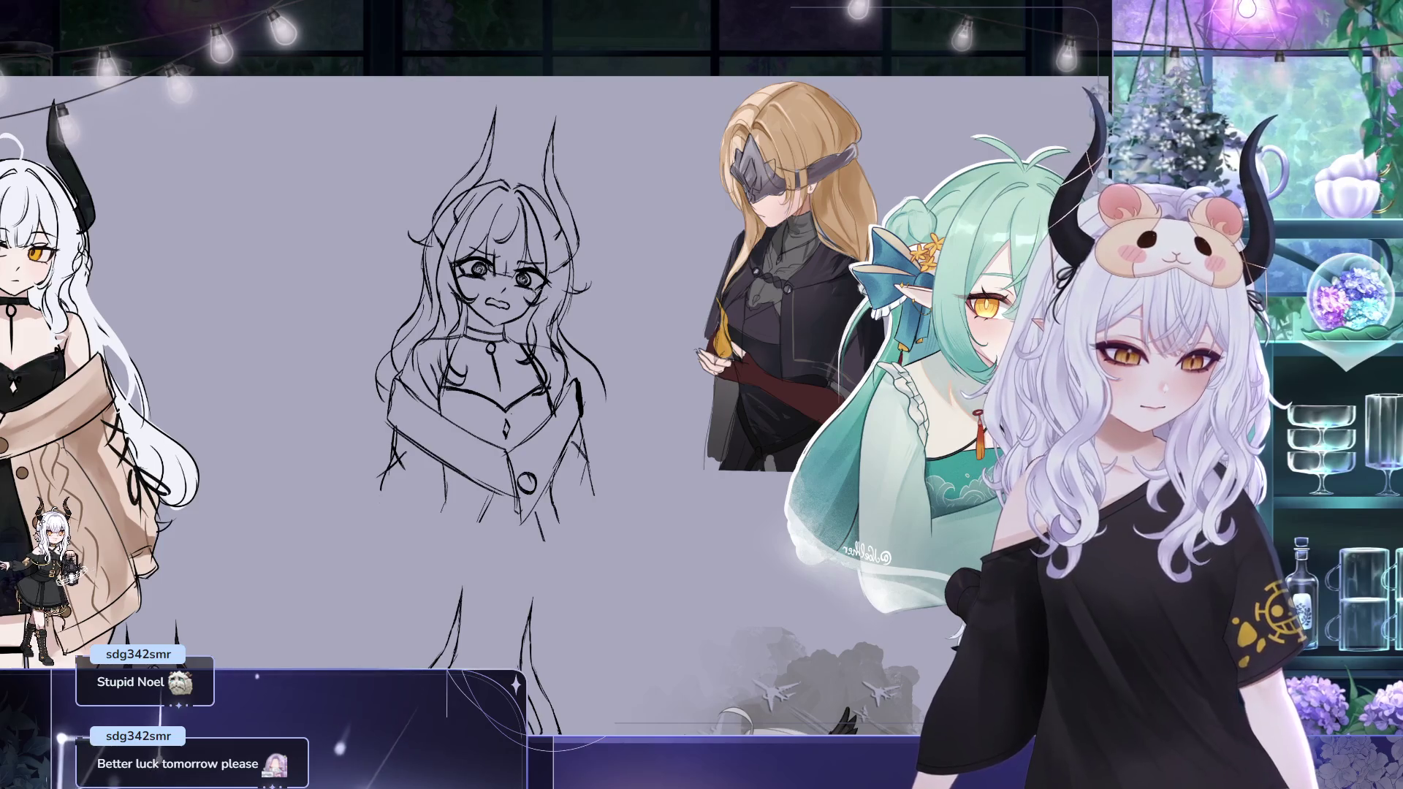
drag(701, 395, 778, 379)
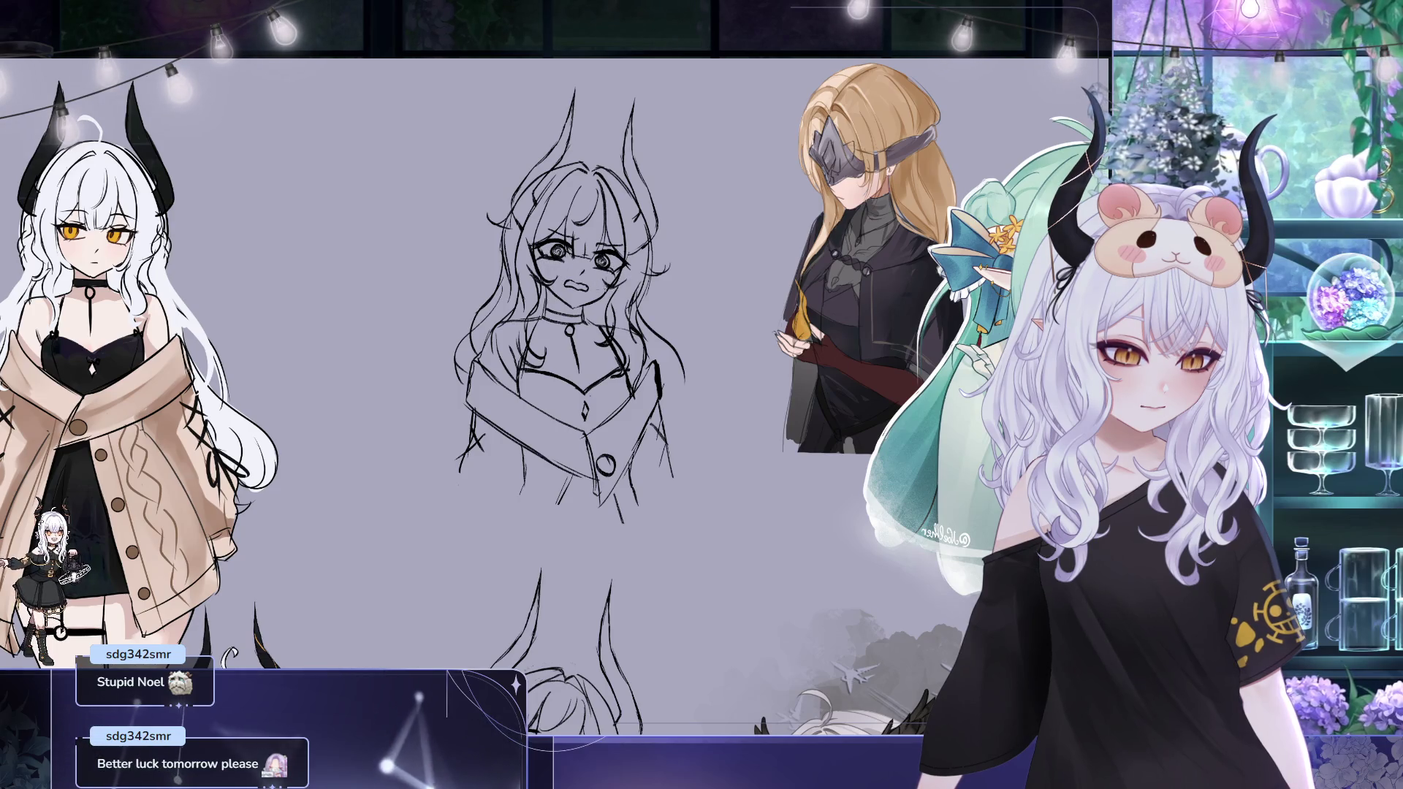
drag(771, 319, 740, 312)
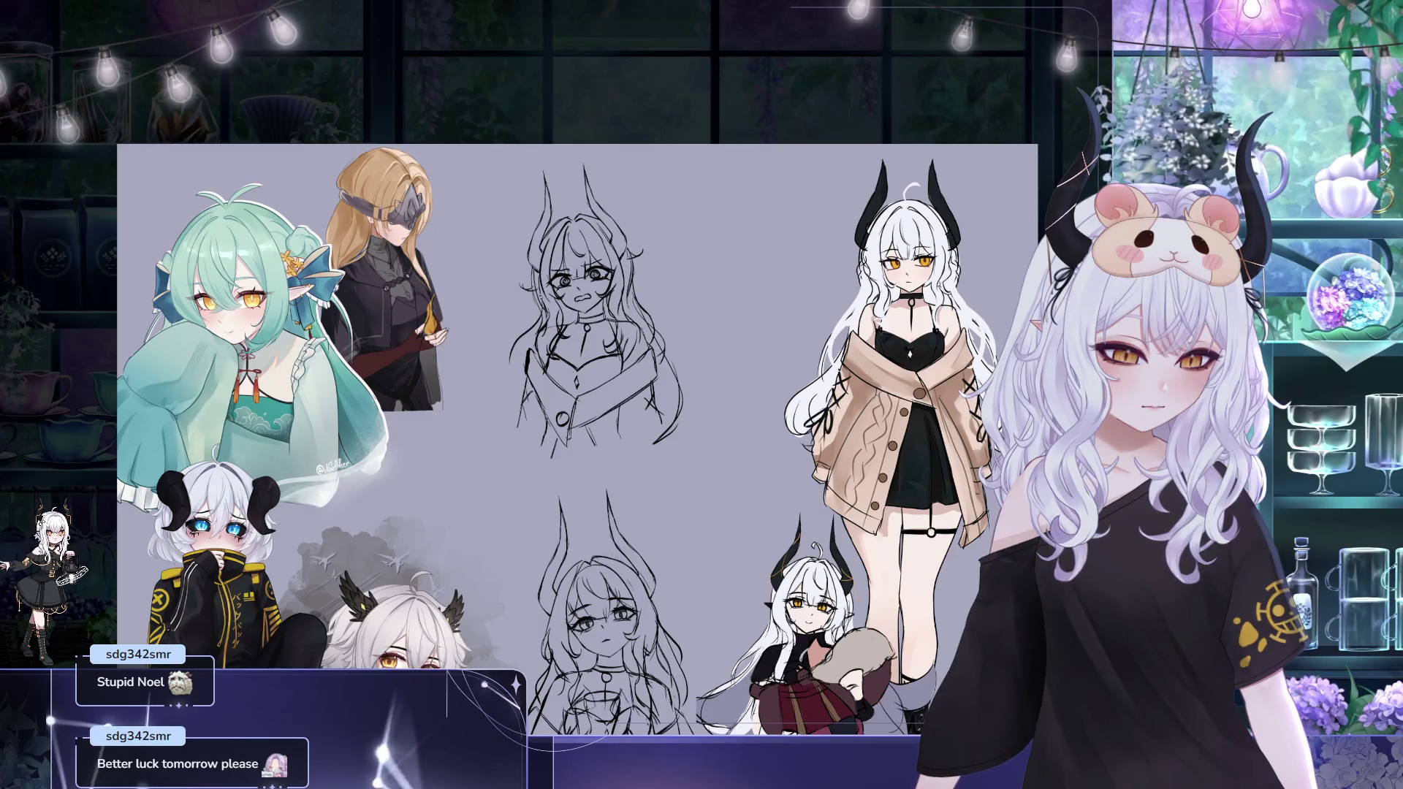
Mirror the canvas again and pan in around the upper horned-girl sketch beside the blonde reference
drag(649, 136, 642, 109)
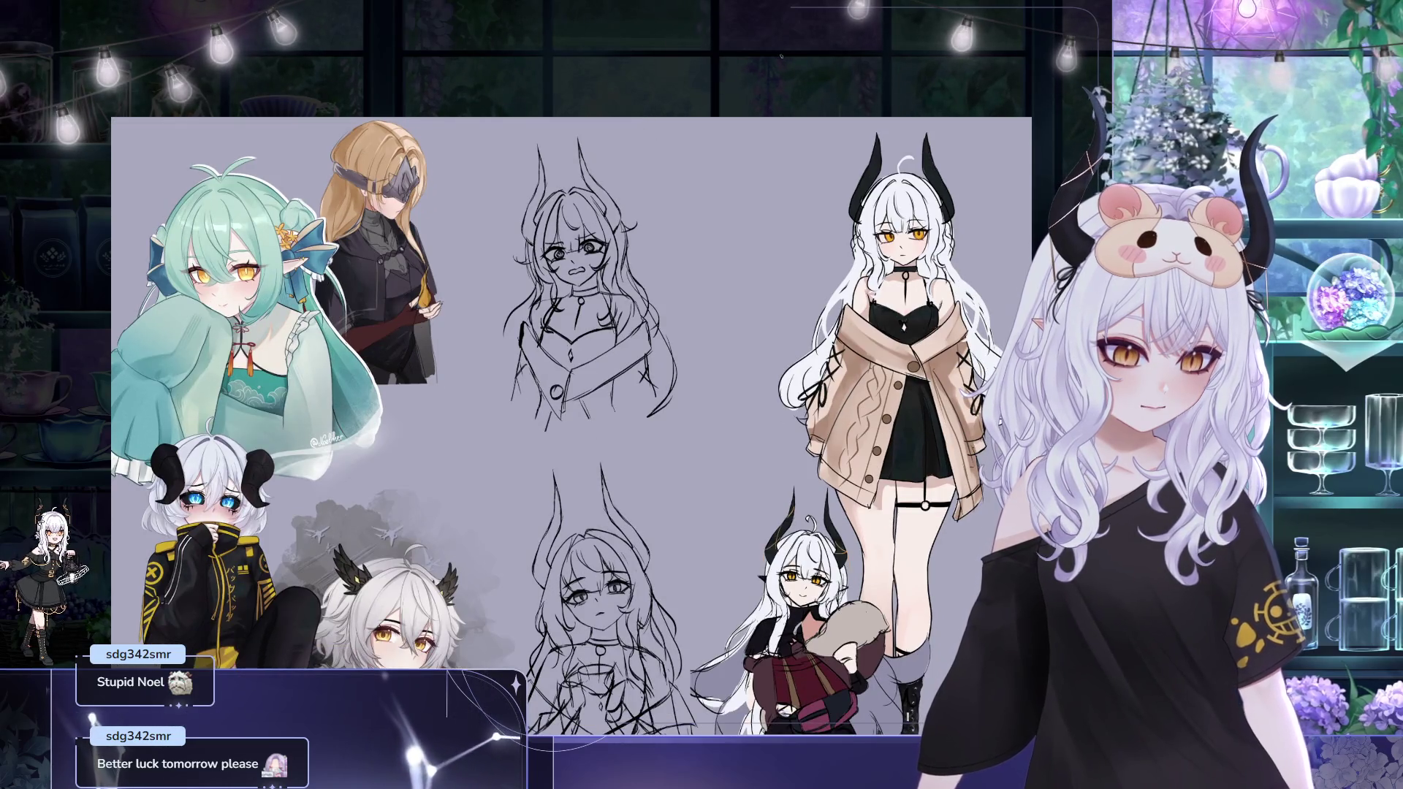
key(m)
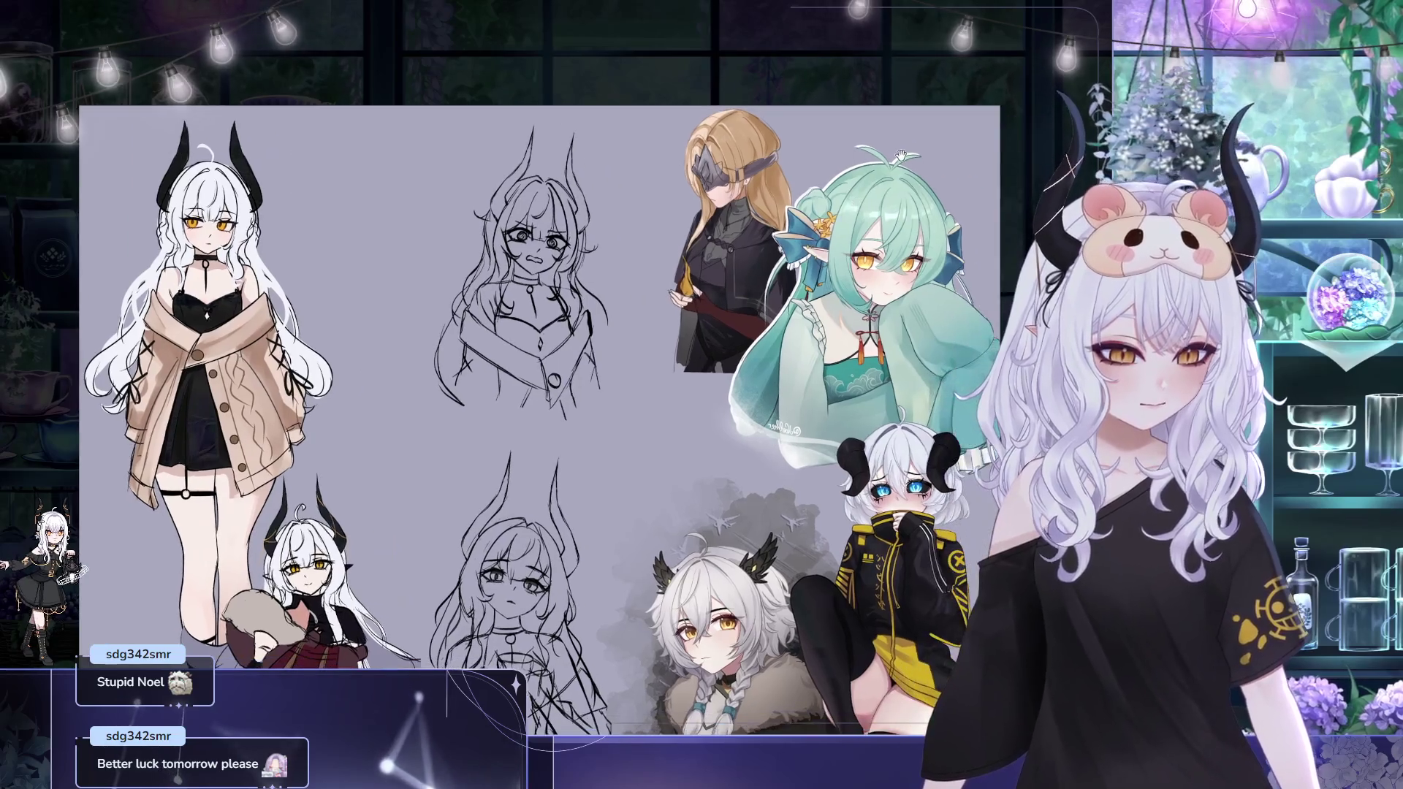
scroll(649, 265, up, 2)
drag(489, 230, 473, 162)
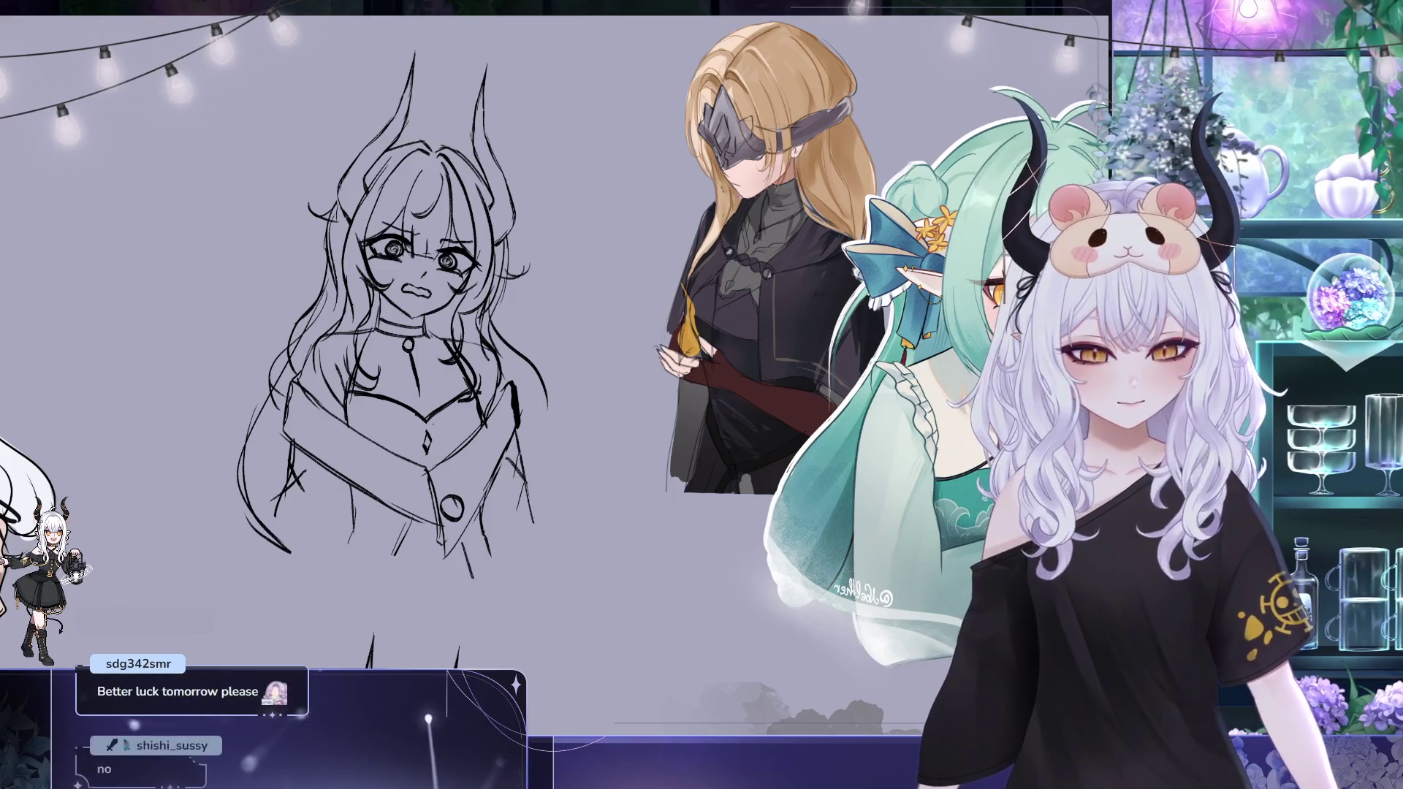
drag(557, 373, 644, 379)
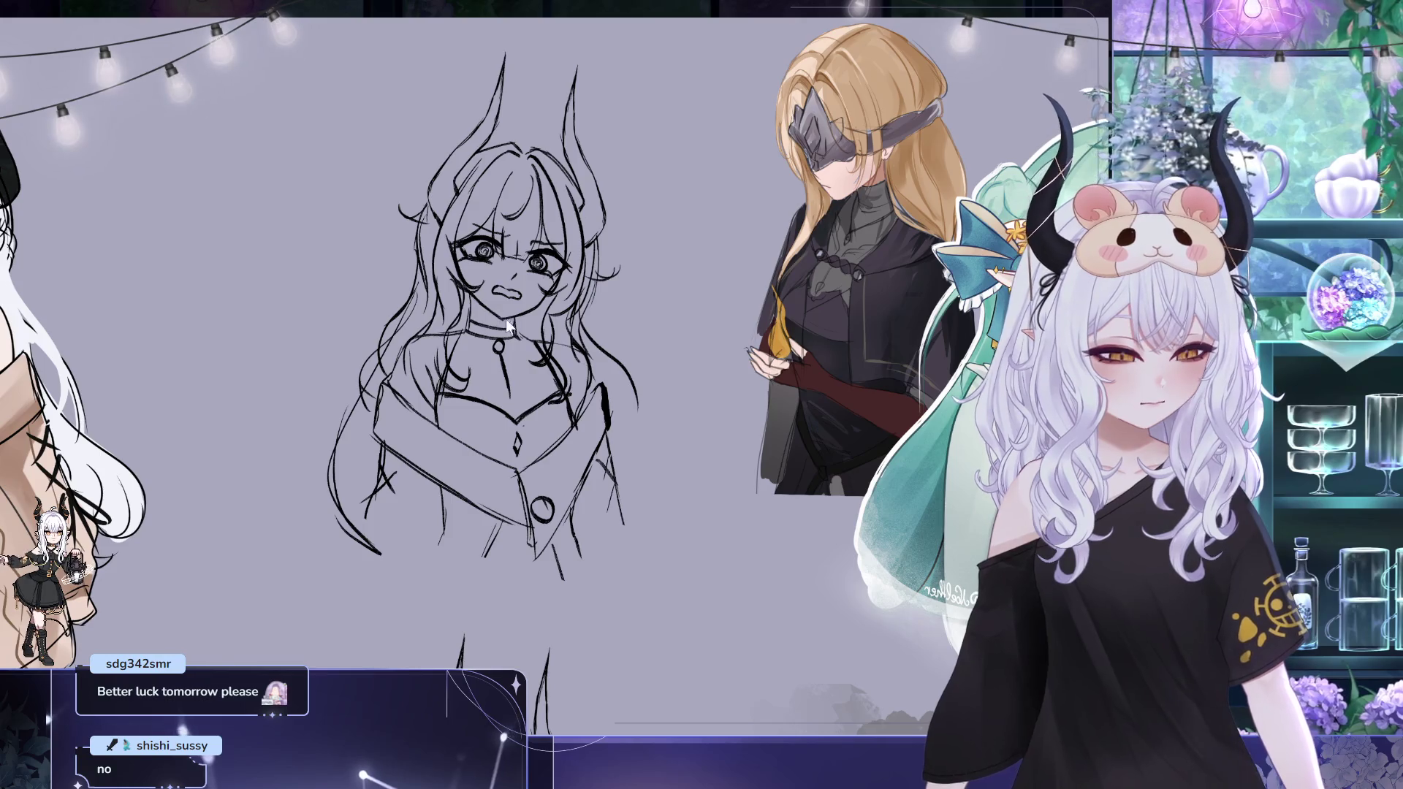
drag(729, 290, 740, 210)
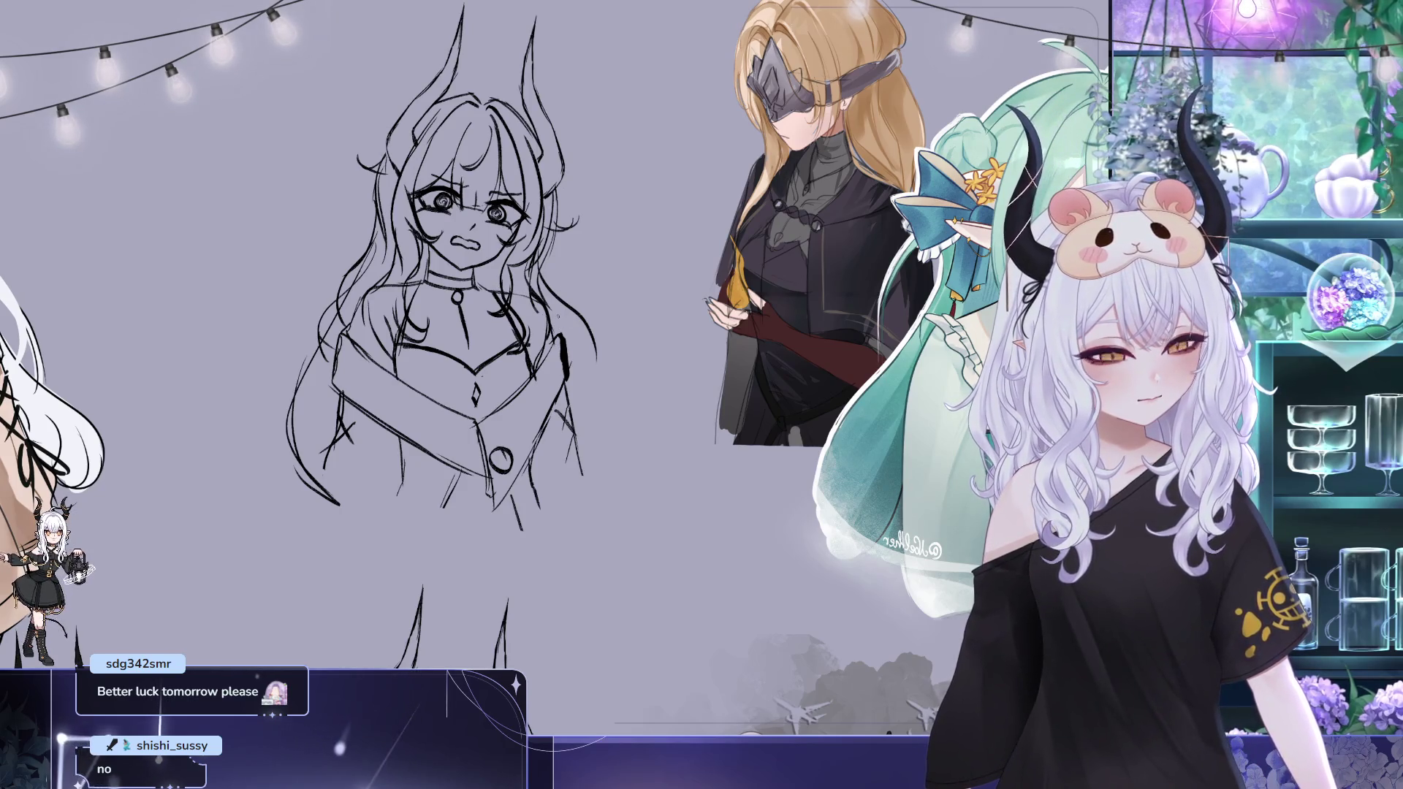
drag(563, 340, 570, 386)
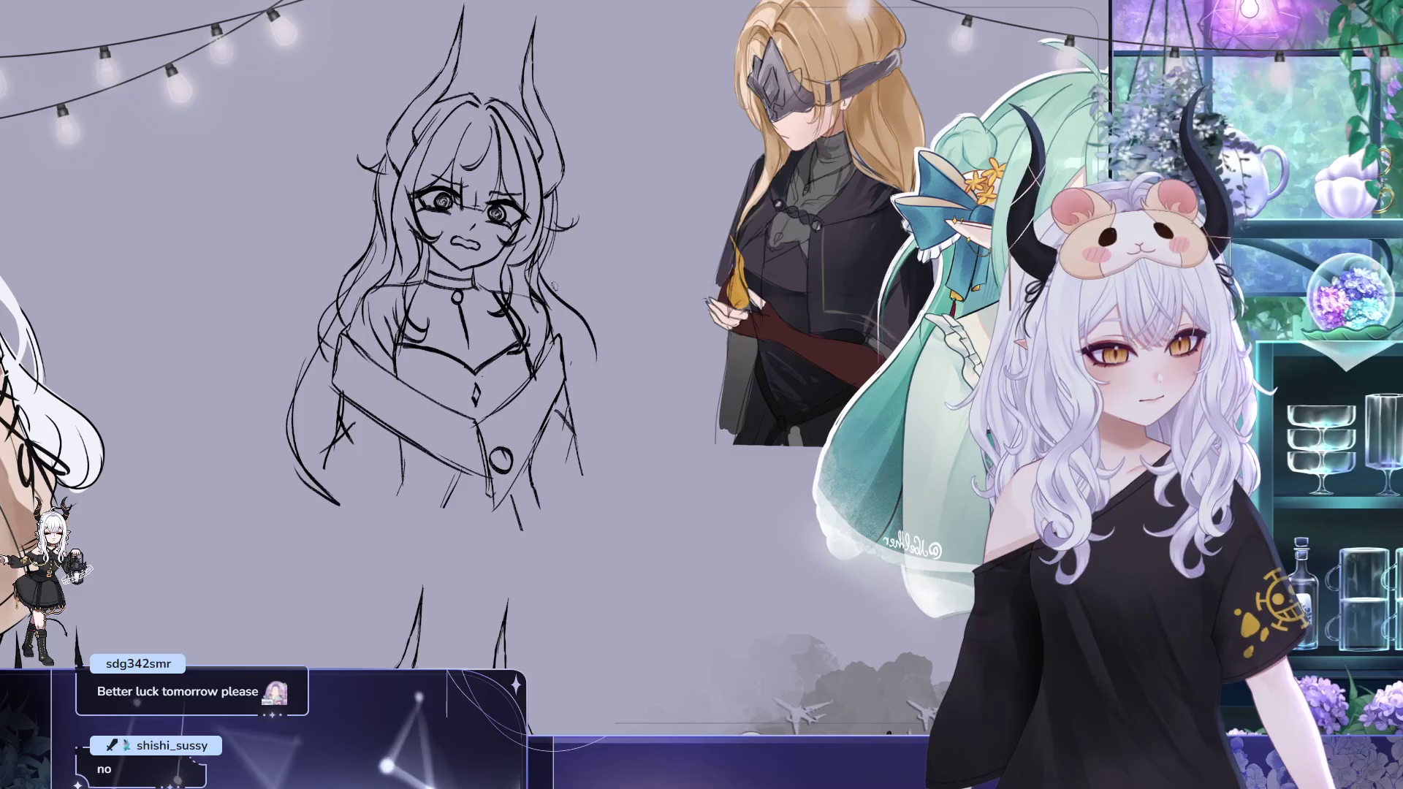
scroll(630, 270, down, 3)
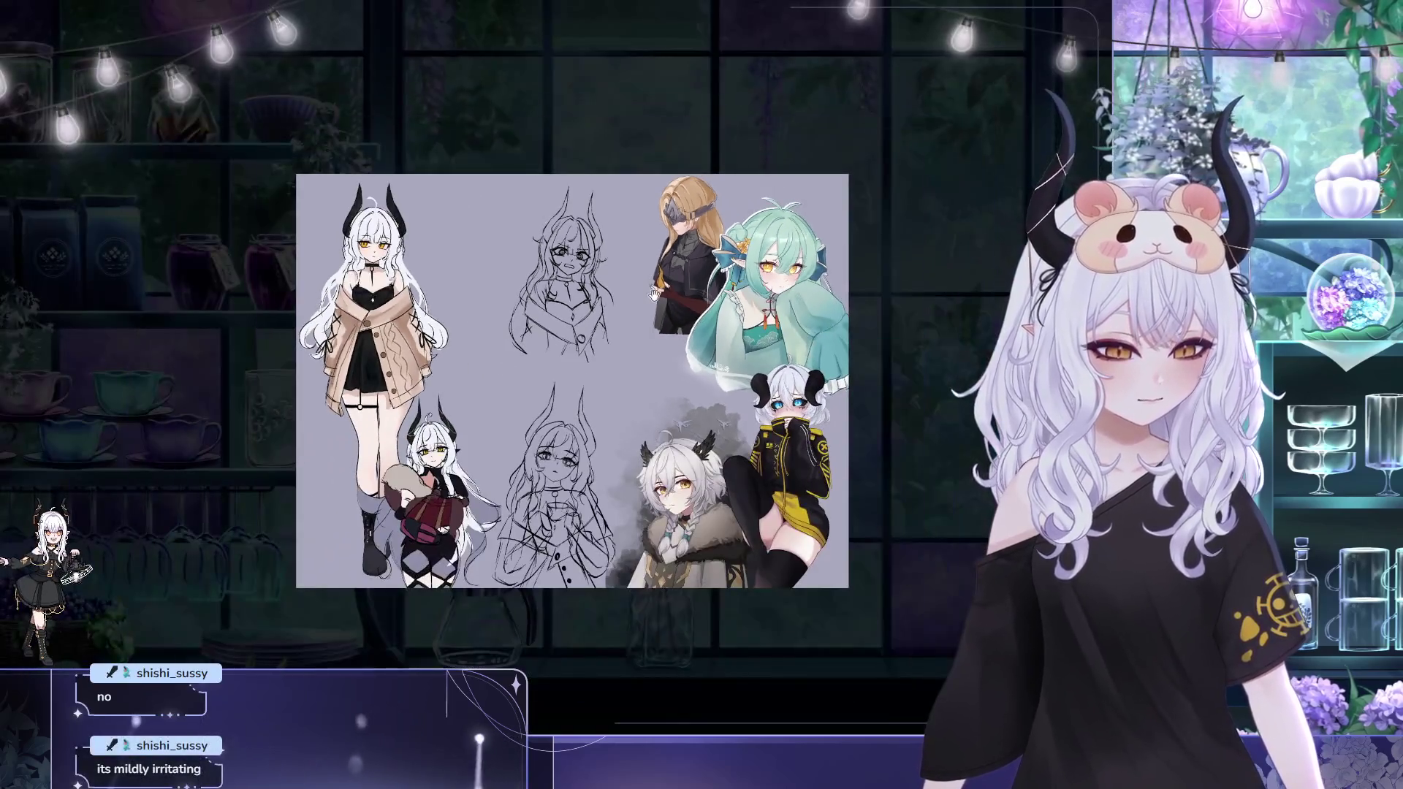
scroll(630, 270, down, 2)
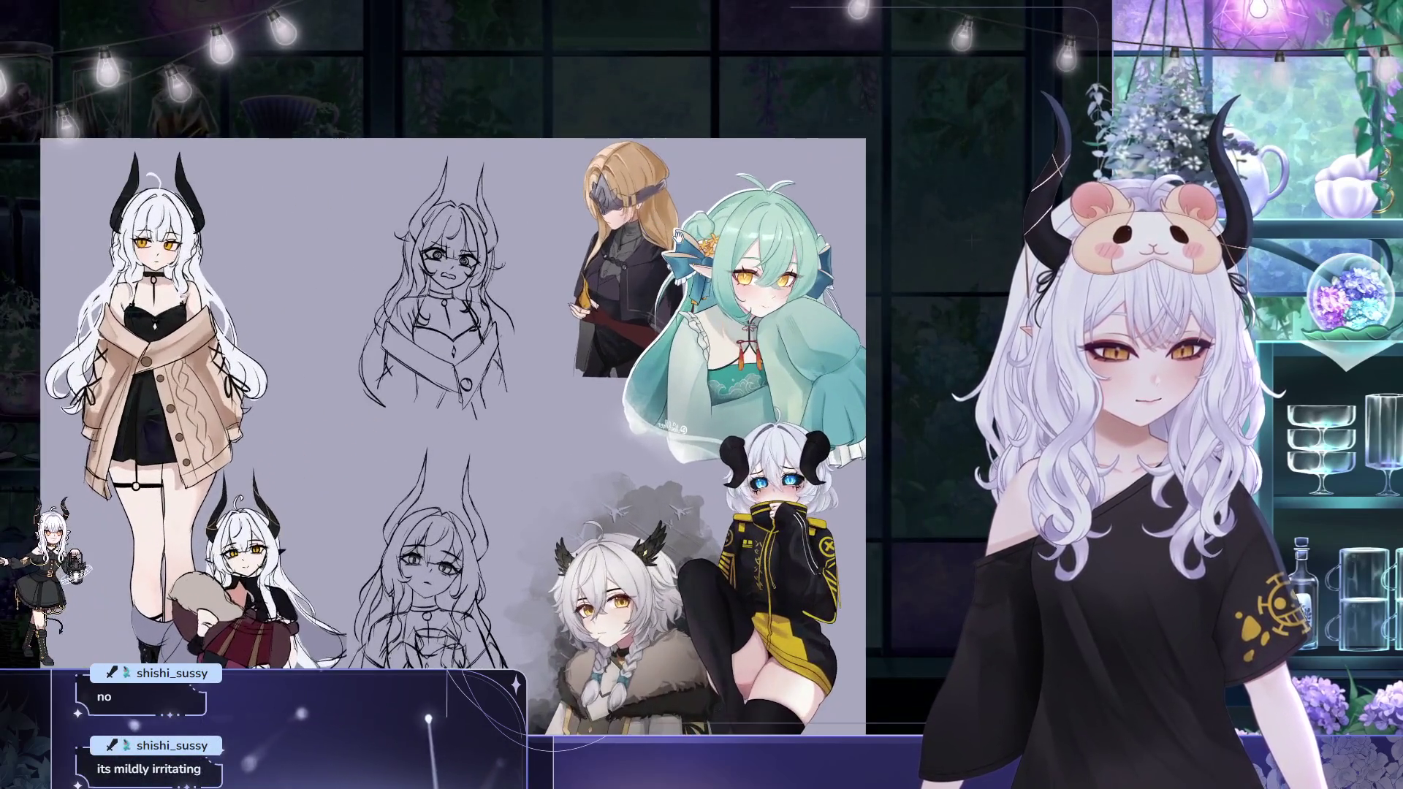
scroll(461, 422, up, 2)
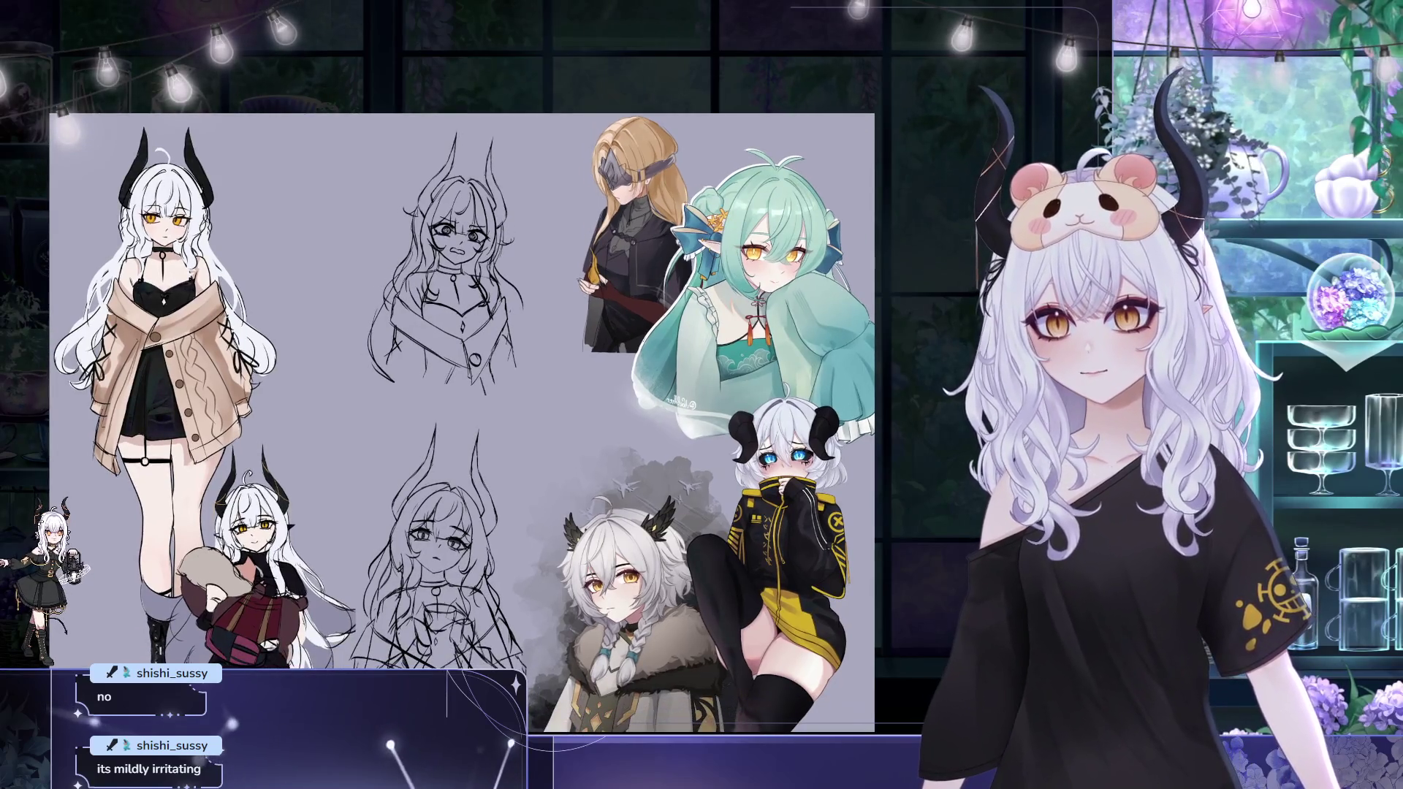
scroll(395, 232, up, 2)
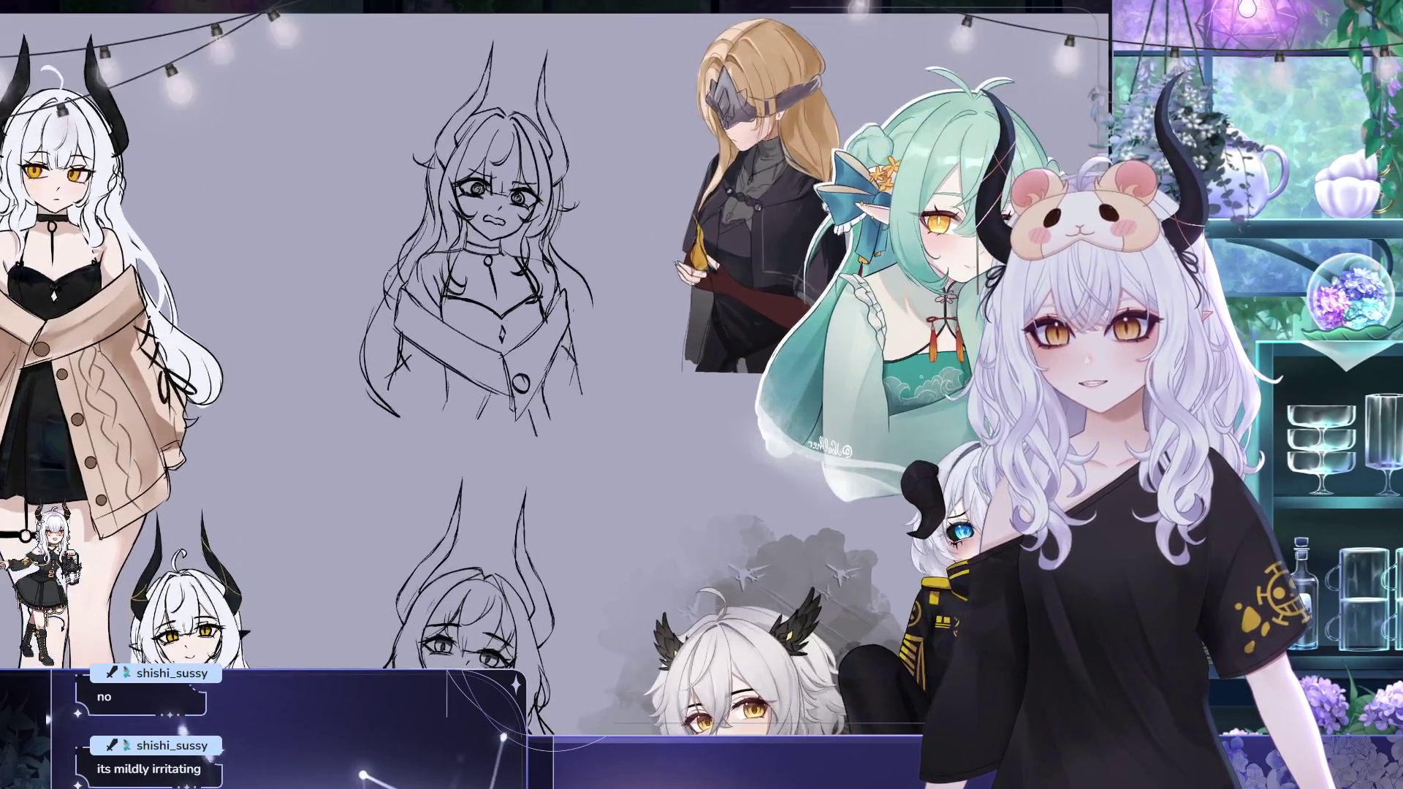
scroll(394, 232, up, 1)
scroll(395, 232, up, 1)
scroll(587, 194, up, 1)
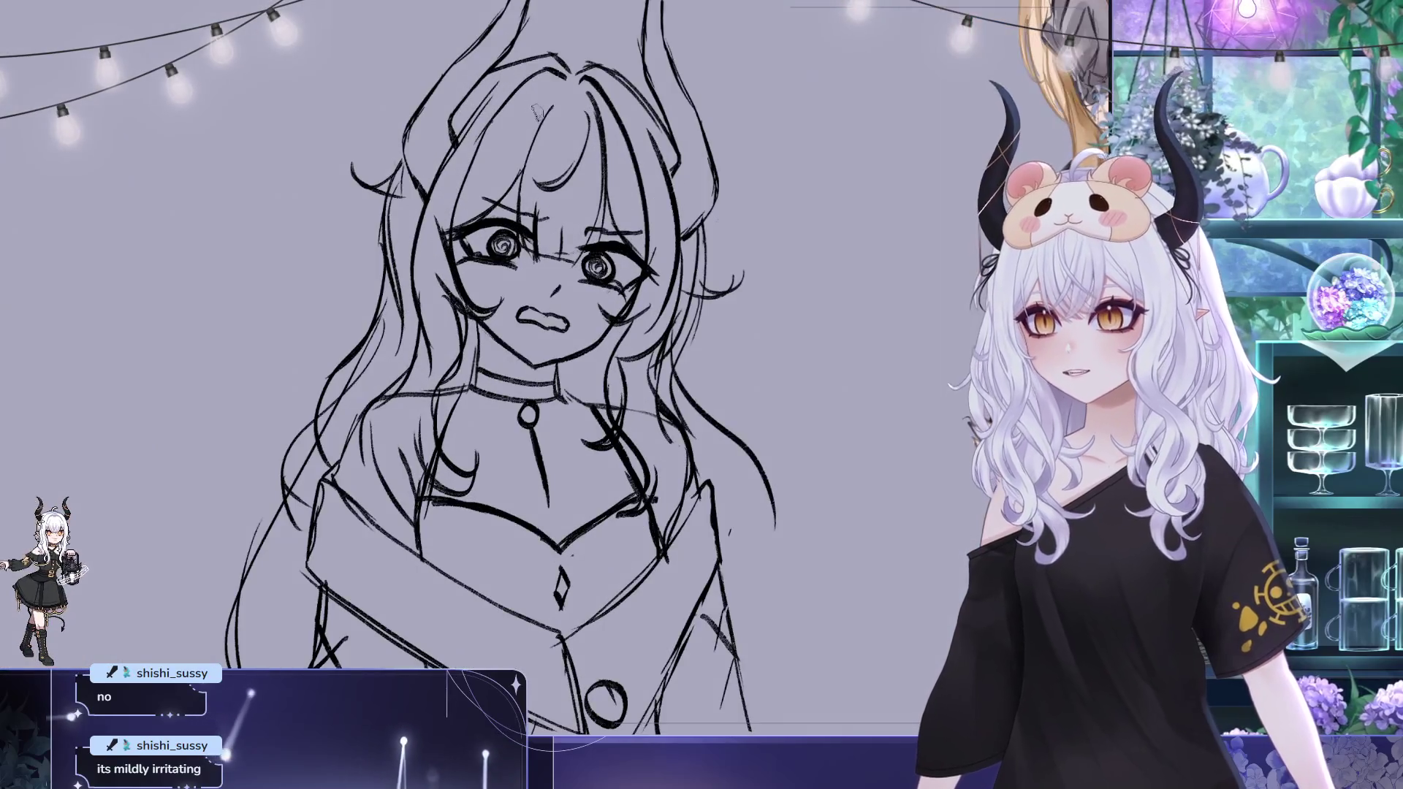
scroll(586, 194, up, 1)
scroll(587, 193, up, 2)
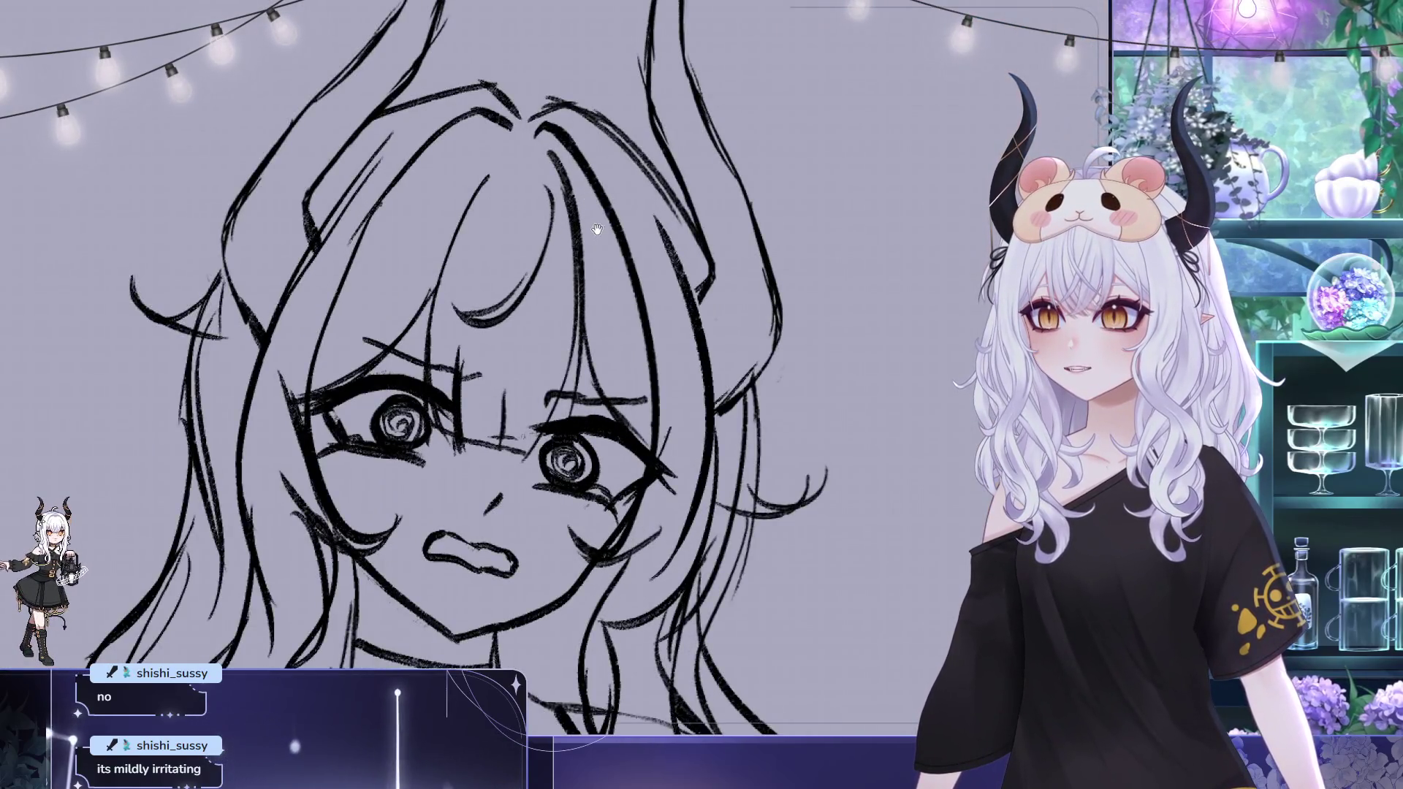
scroll(596, 230, down, 2)
scroll(596, 229, down, 2)
scroll(571, 246, down, 2)
scroll(562, 256, down, 2)
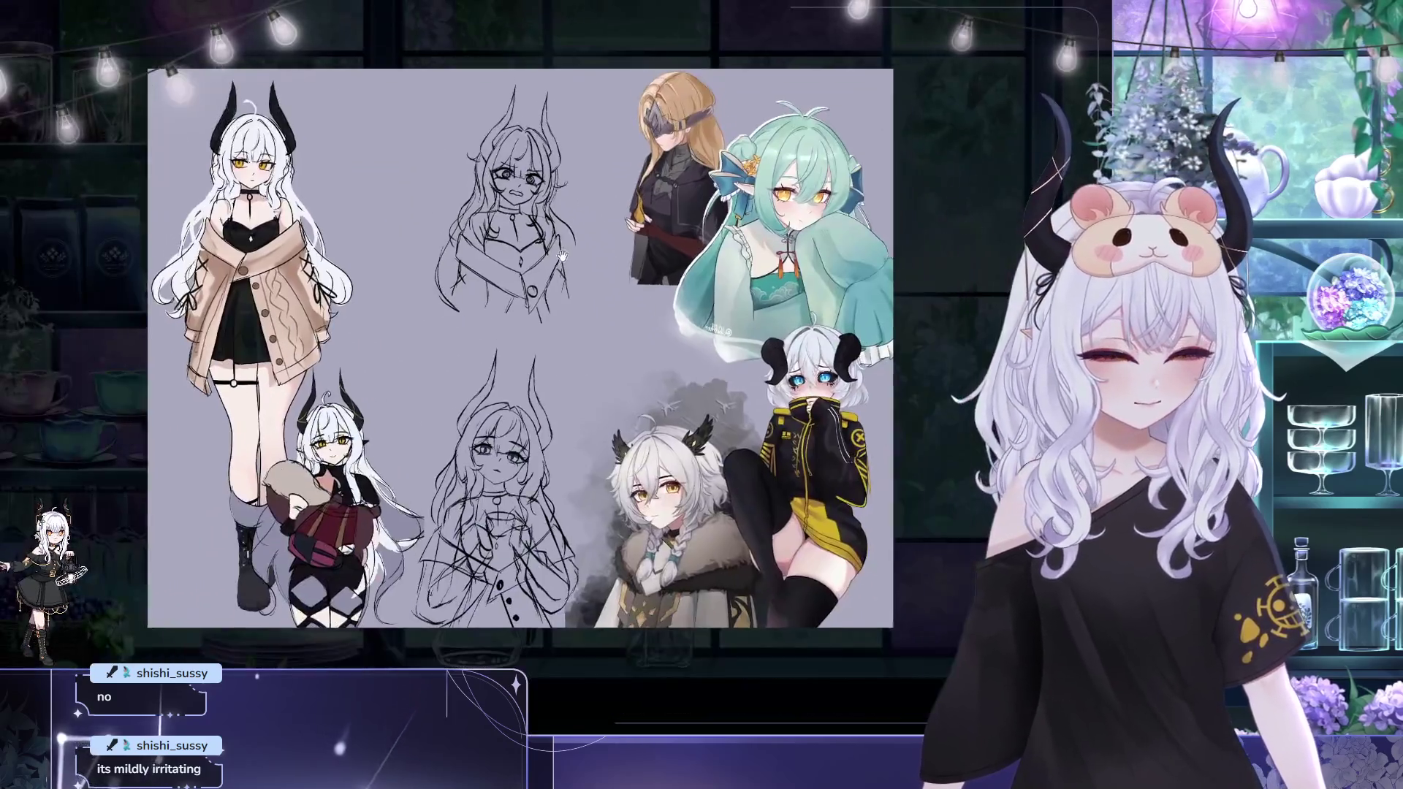
scroll(532, 249, up, 1)
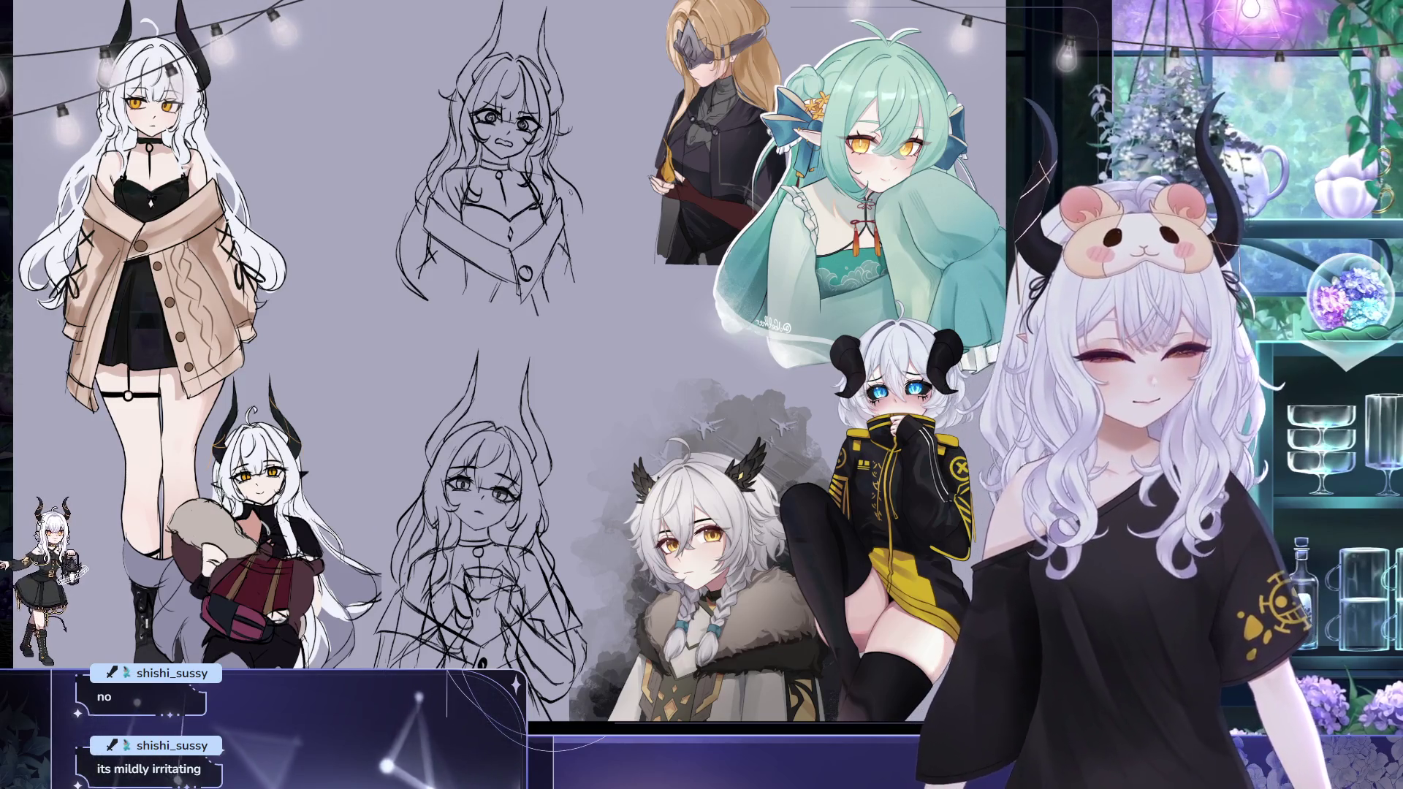
scroll(571, 147, down, 2)
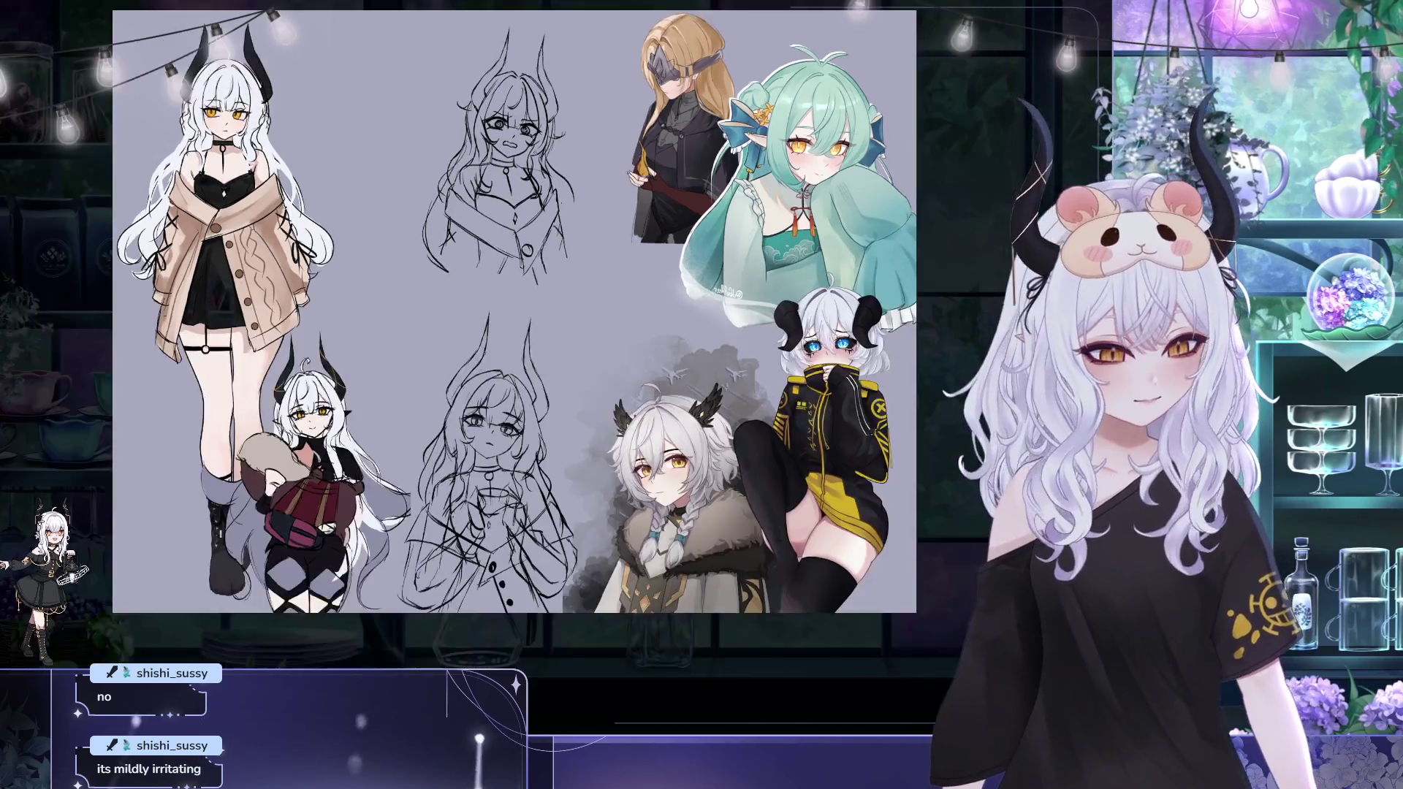
scroll(624, 69, up, 1)
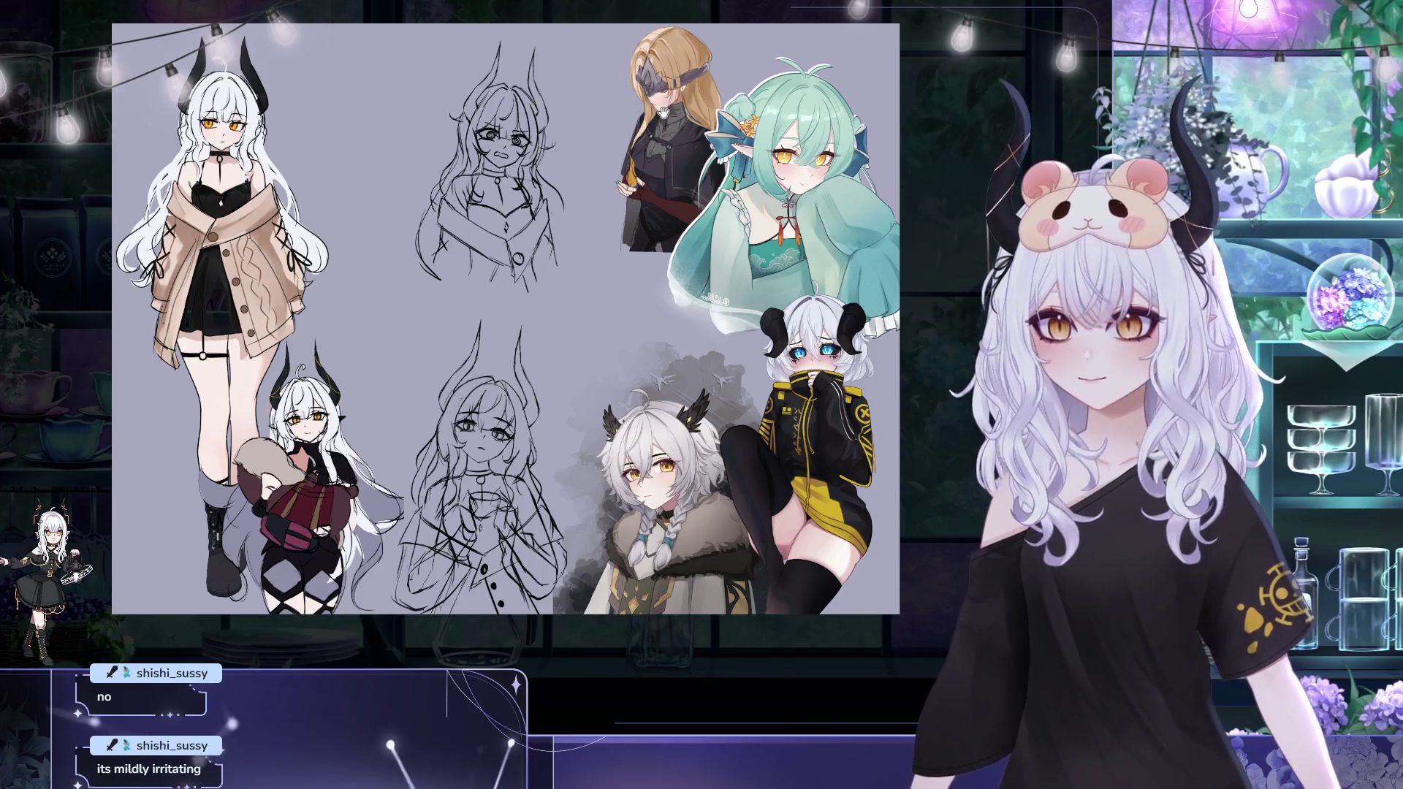
scroll(637, 160, down, 1)
scroll(634, 159, down, 1)
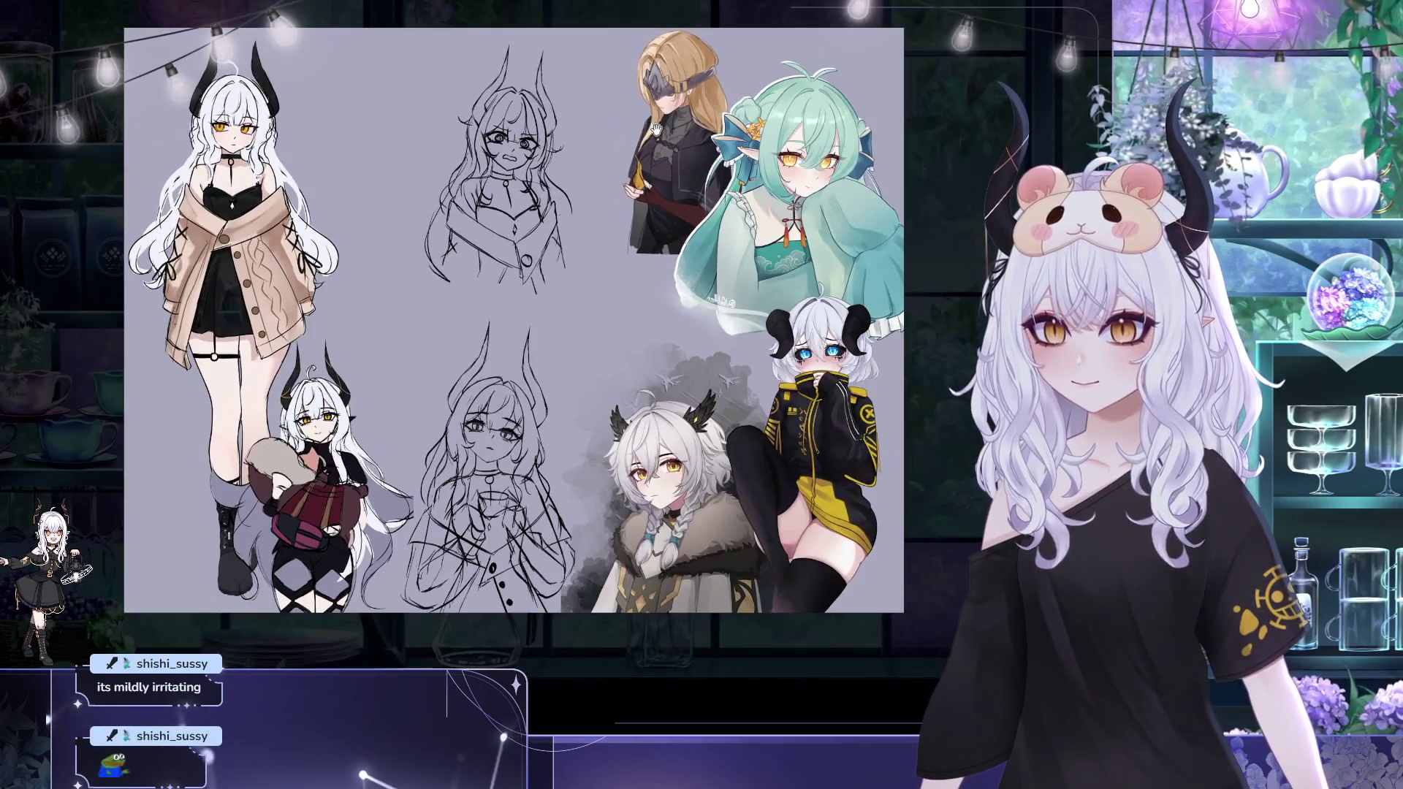
scroll(631, 157, down, 1)
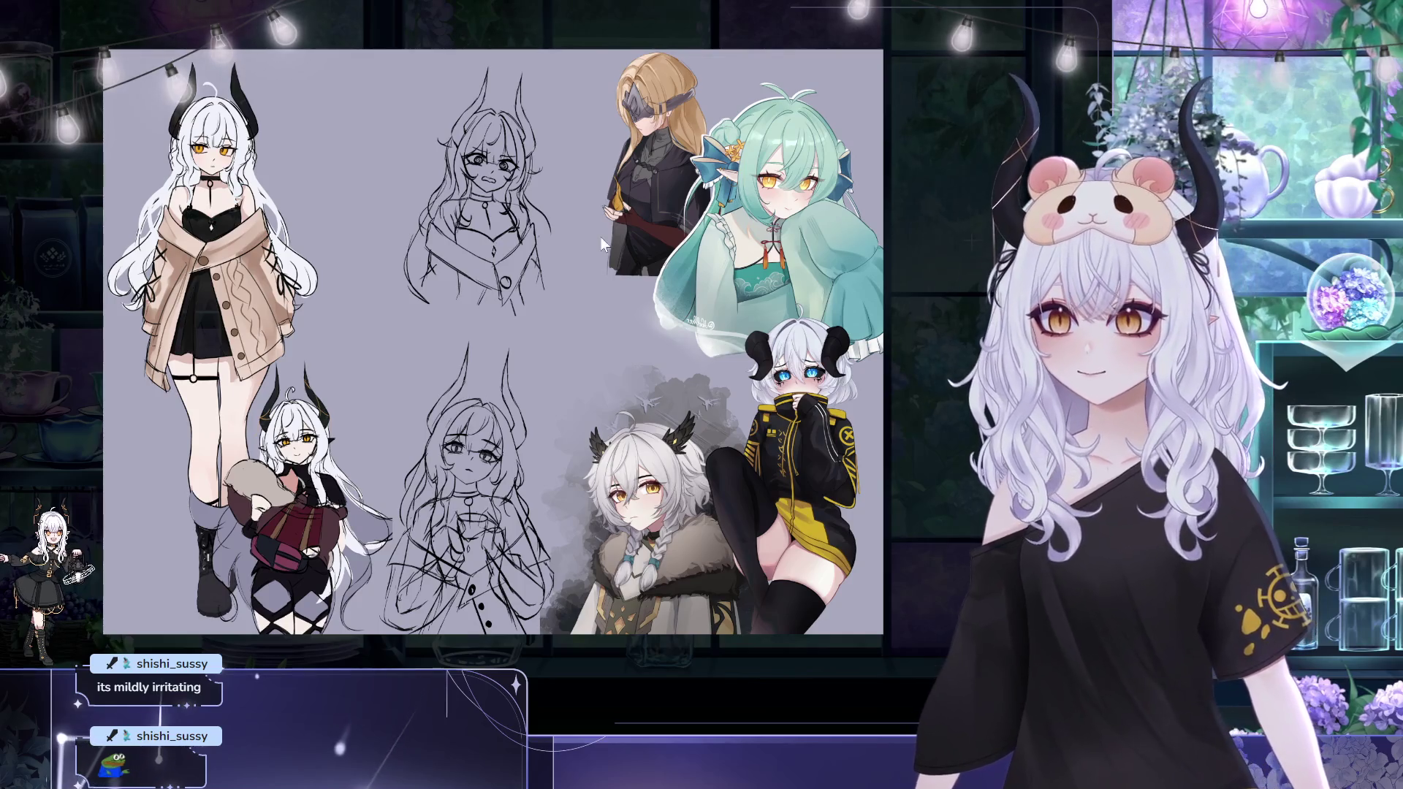
scroll(626, 270, up, 1)
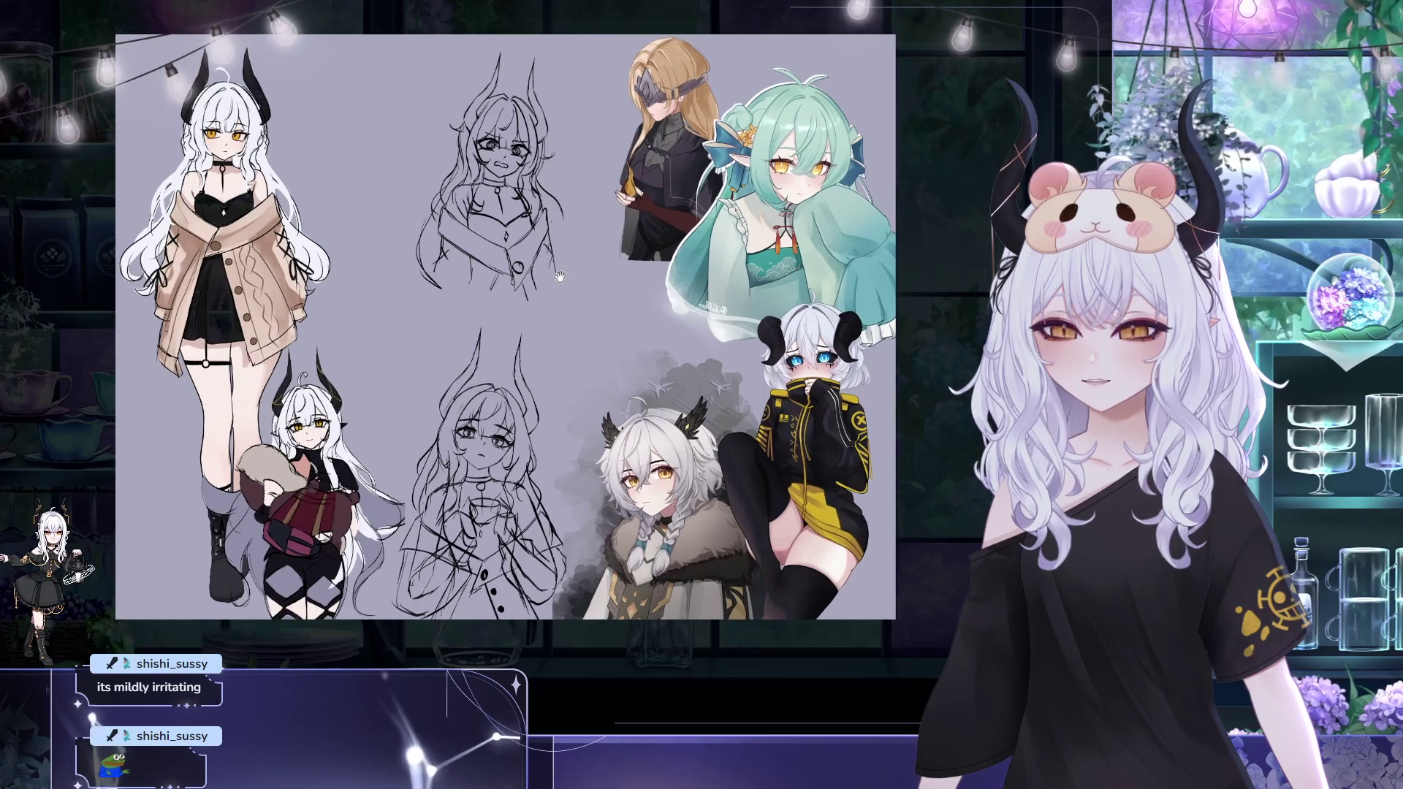
scroll(581, 283, up, 1)
scroll(555, 288, down, 1)
scroll(548, 290, up, 1)
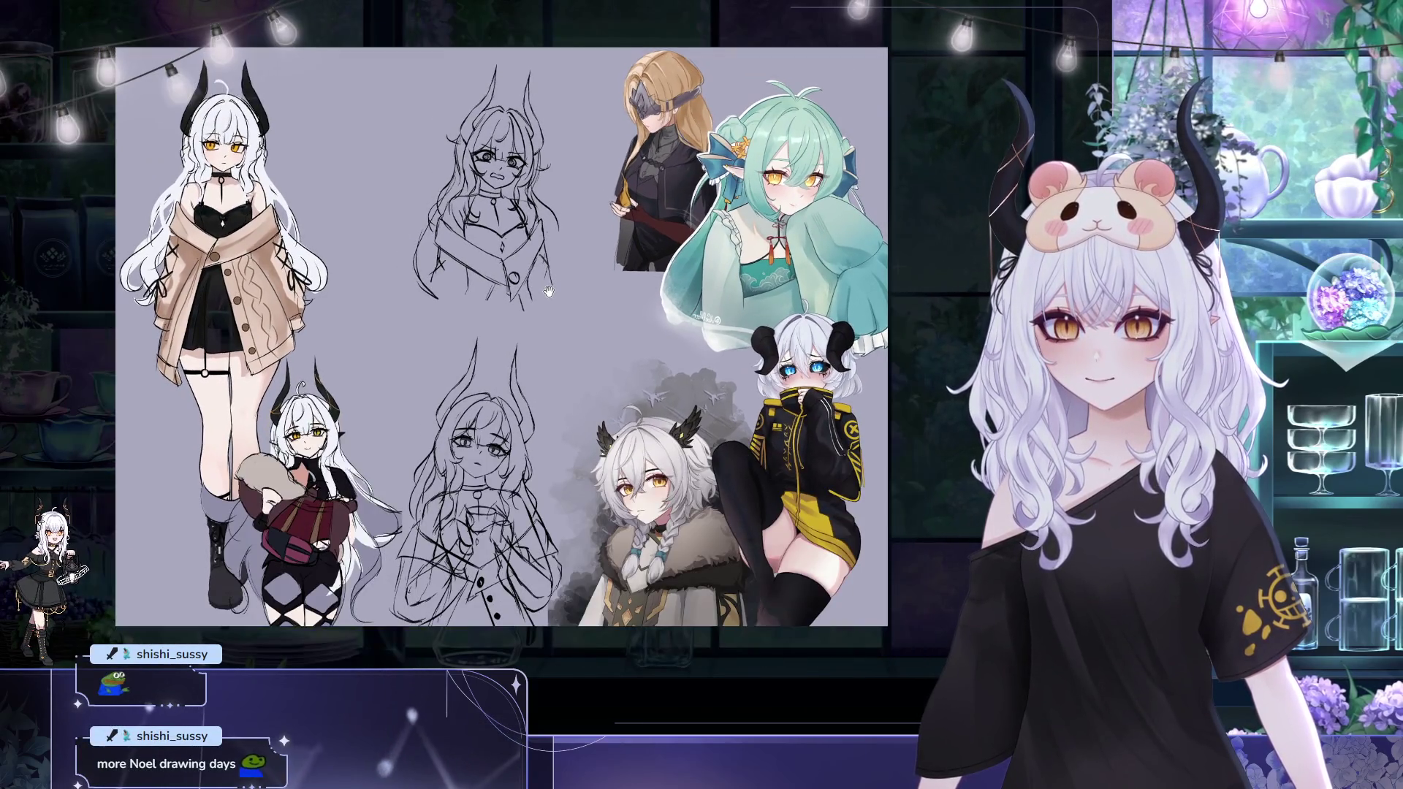
Shift the whole mirrored sheet slightly left so every sketch and reference stays framed
mouse_move(548, 290)
mouse_down()
mouse_move(505, 294)
mouse_move(526, 315)
mouse_up()
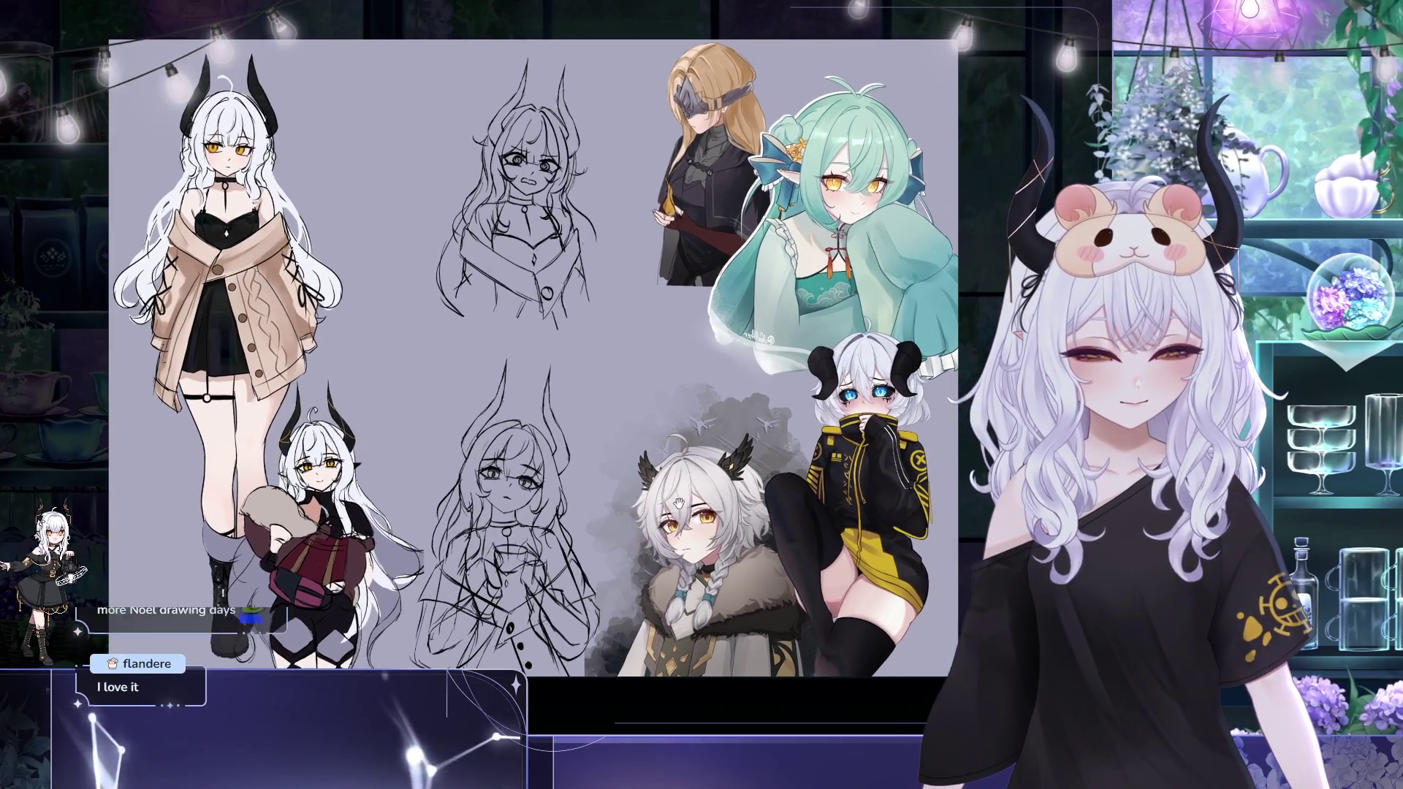
Flip the canvas back to normal orientation and nudge the sheet slightly left
key(alt+shift+h)
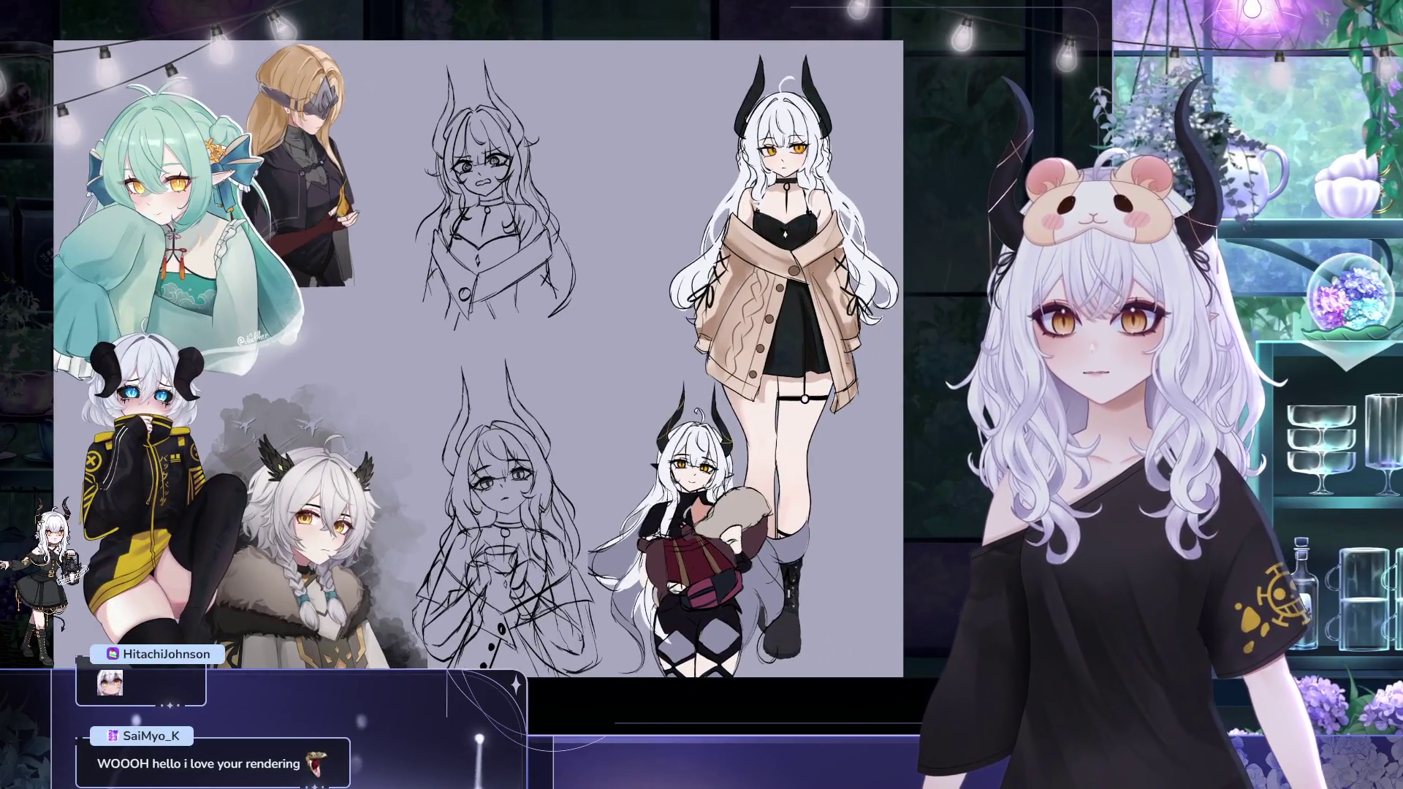
mouse_move(516, 174)
mouse_down()
mouse_move(500, 180)
mouse_move(697, 115)
mouse_up()
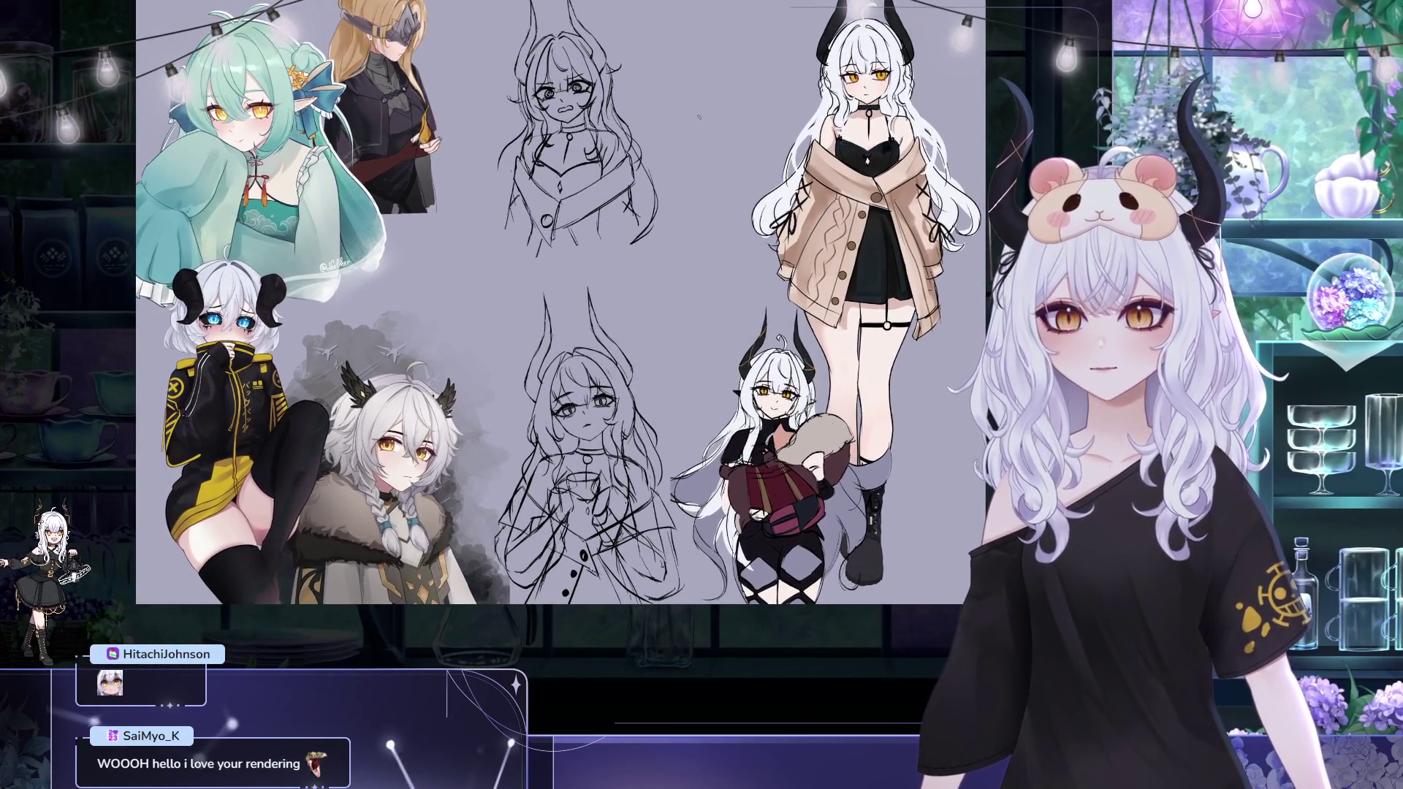
scroll(714, 281, up, 1)
scroll(714, 281, up, 1)
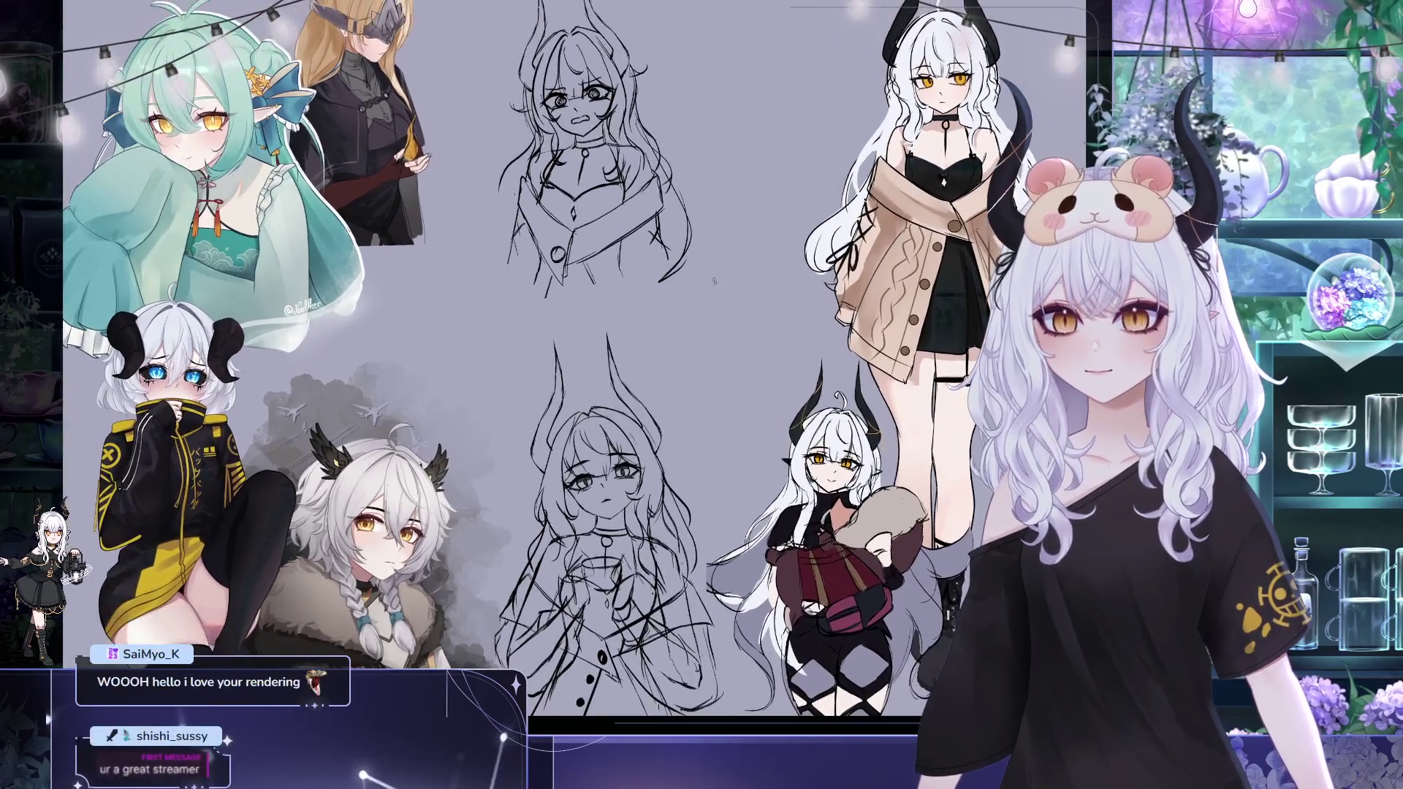
scroll(592, 341, down, 1)
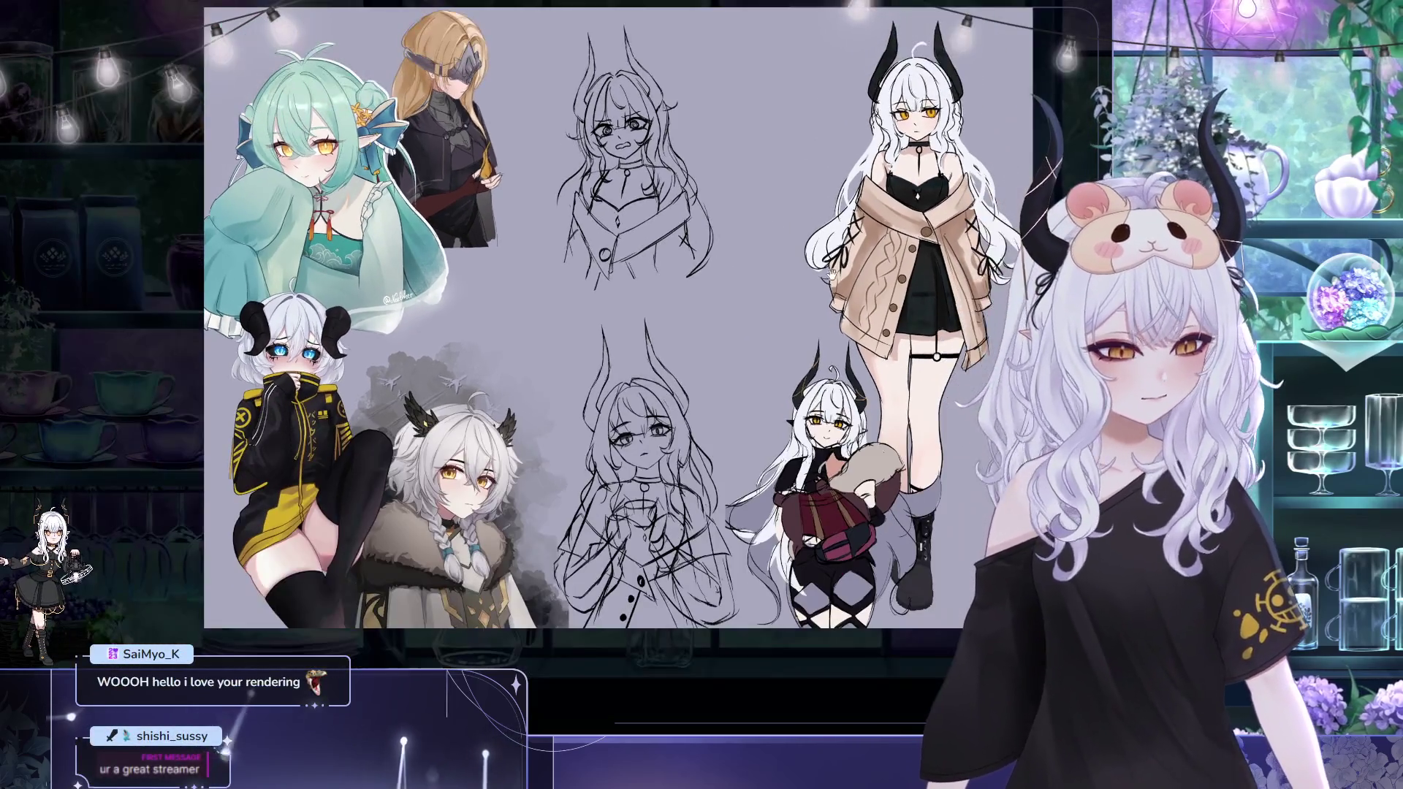
scroll(591, 340, down, 1)
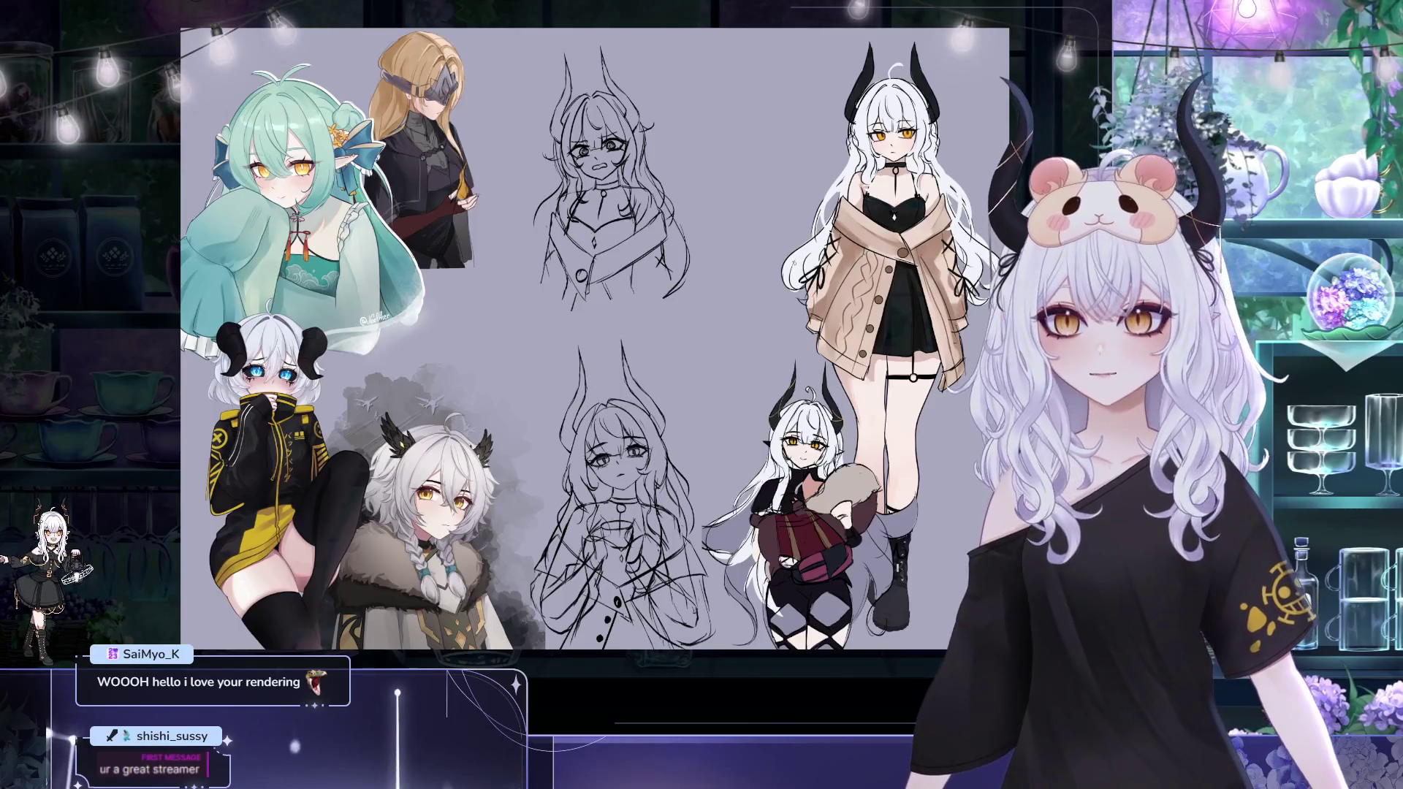
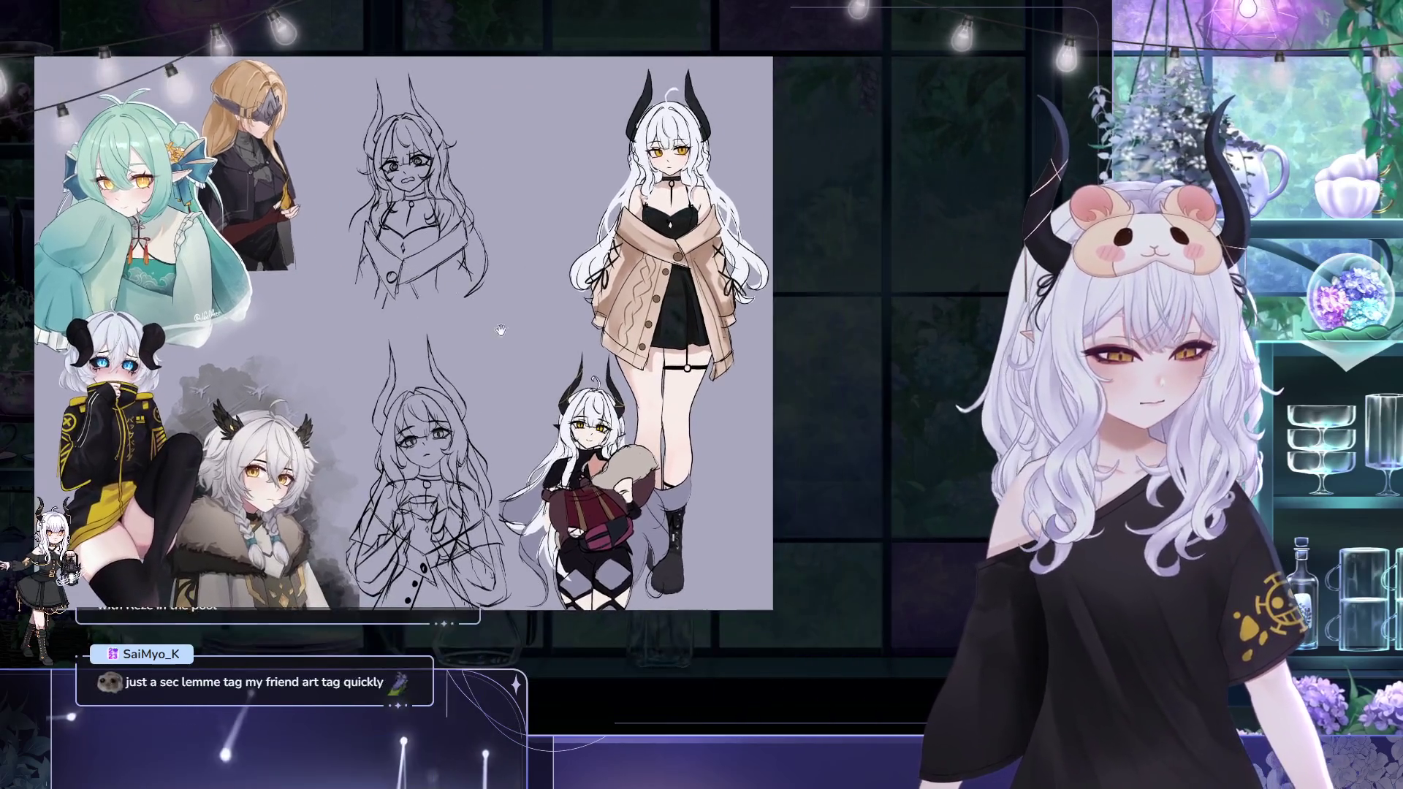
scroll(767, 668, up, 5)
scroll(461, 373, down, 5)
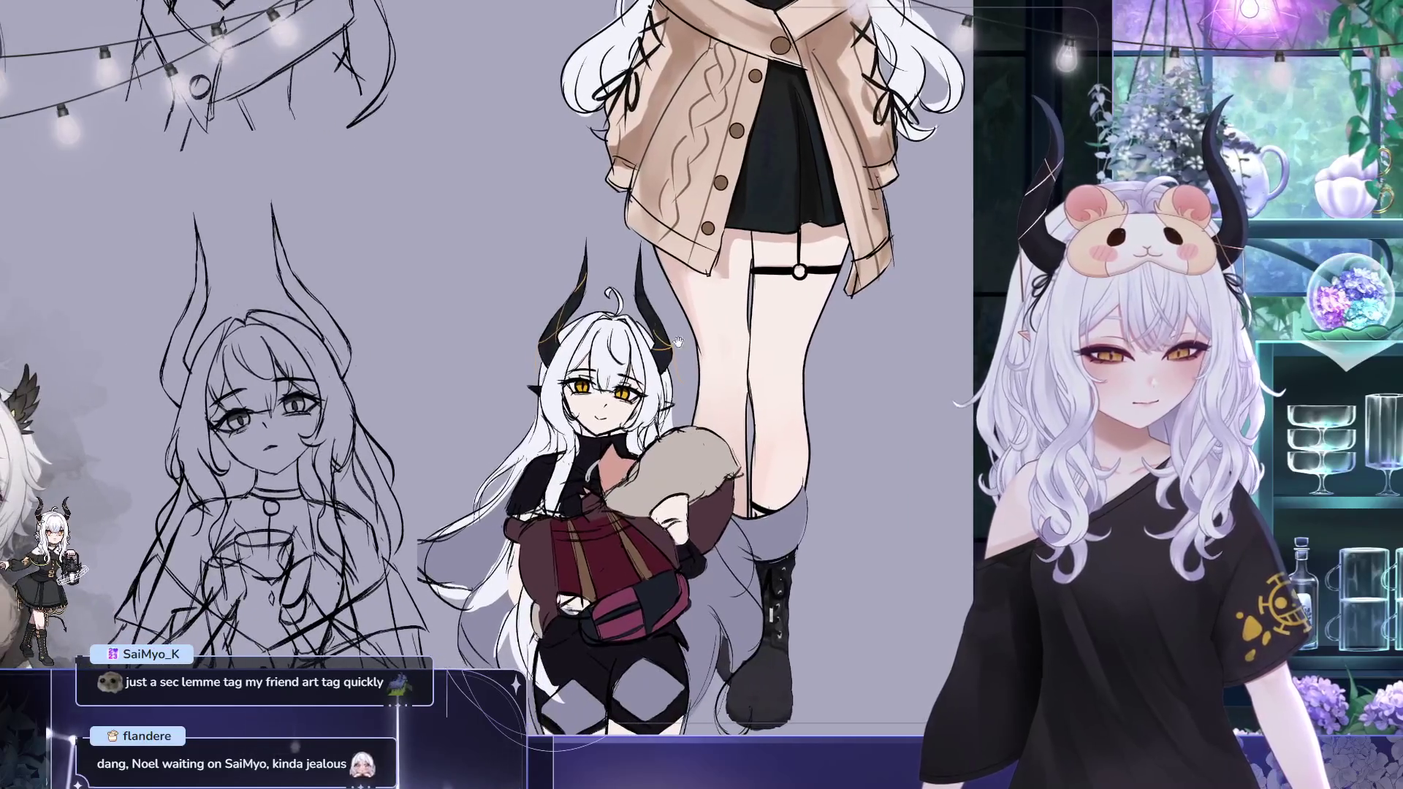
scroll(447, 211, up, 3)
scroll(448, 210, up, 1)
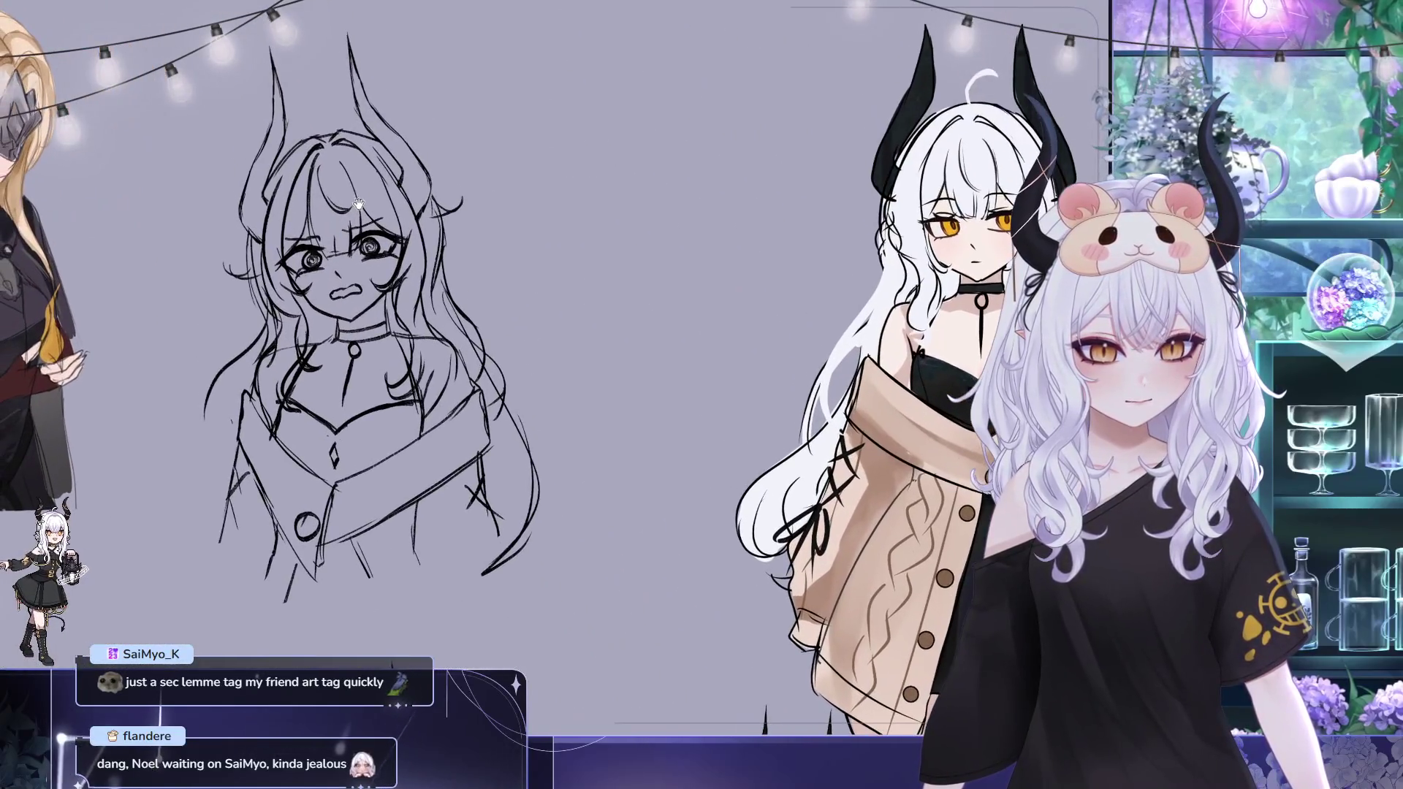
scroll(447, 211, up, 2)
Recentre the character sheet, mirror the canvas view to check it, then flip it back to normal
drag(446, 208, 461, 230)
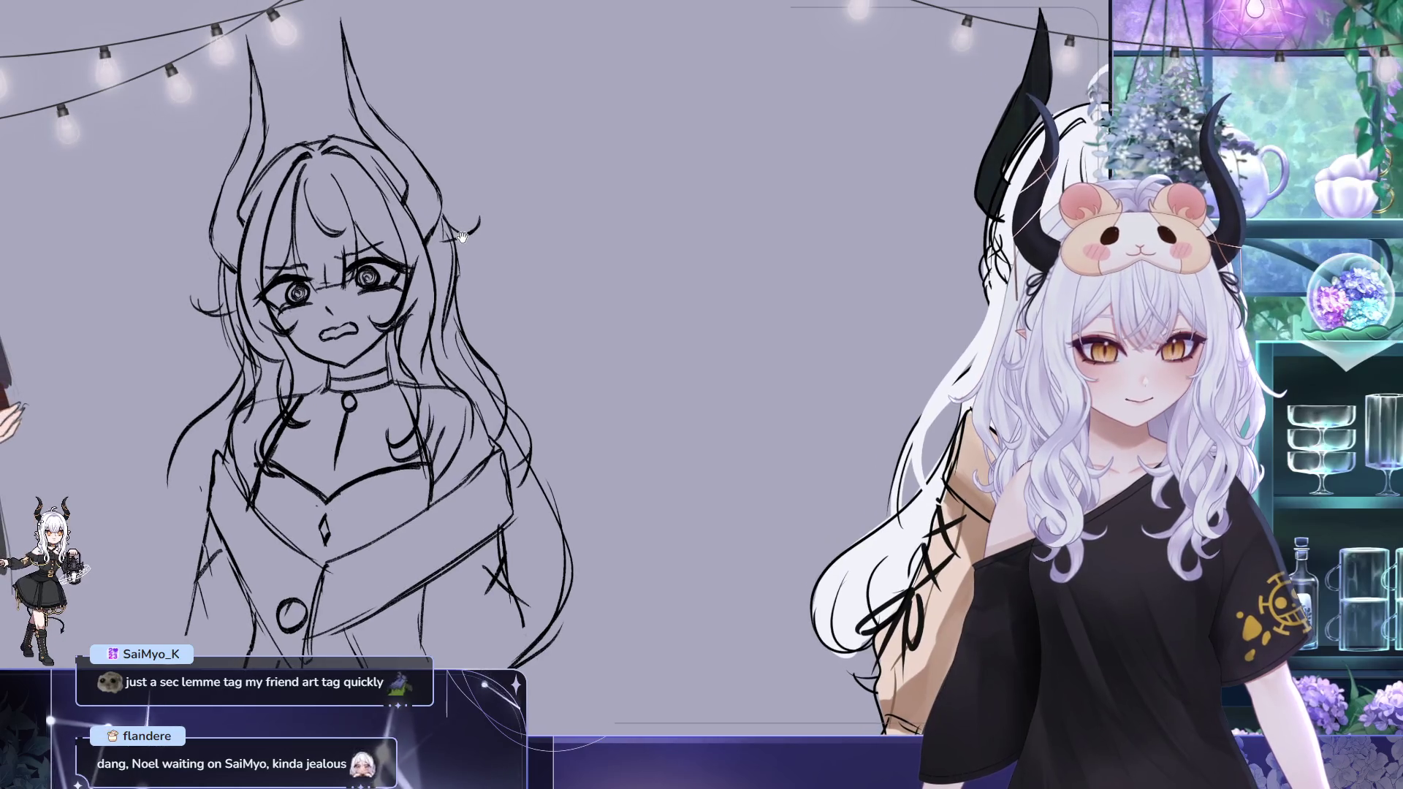
scroll(461, 236, down, 3)
scroll(461, 236, down, 2)
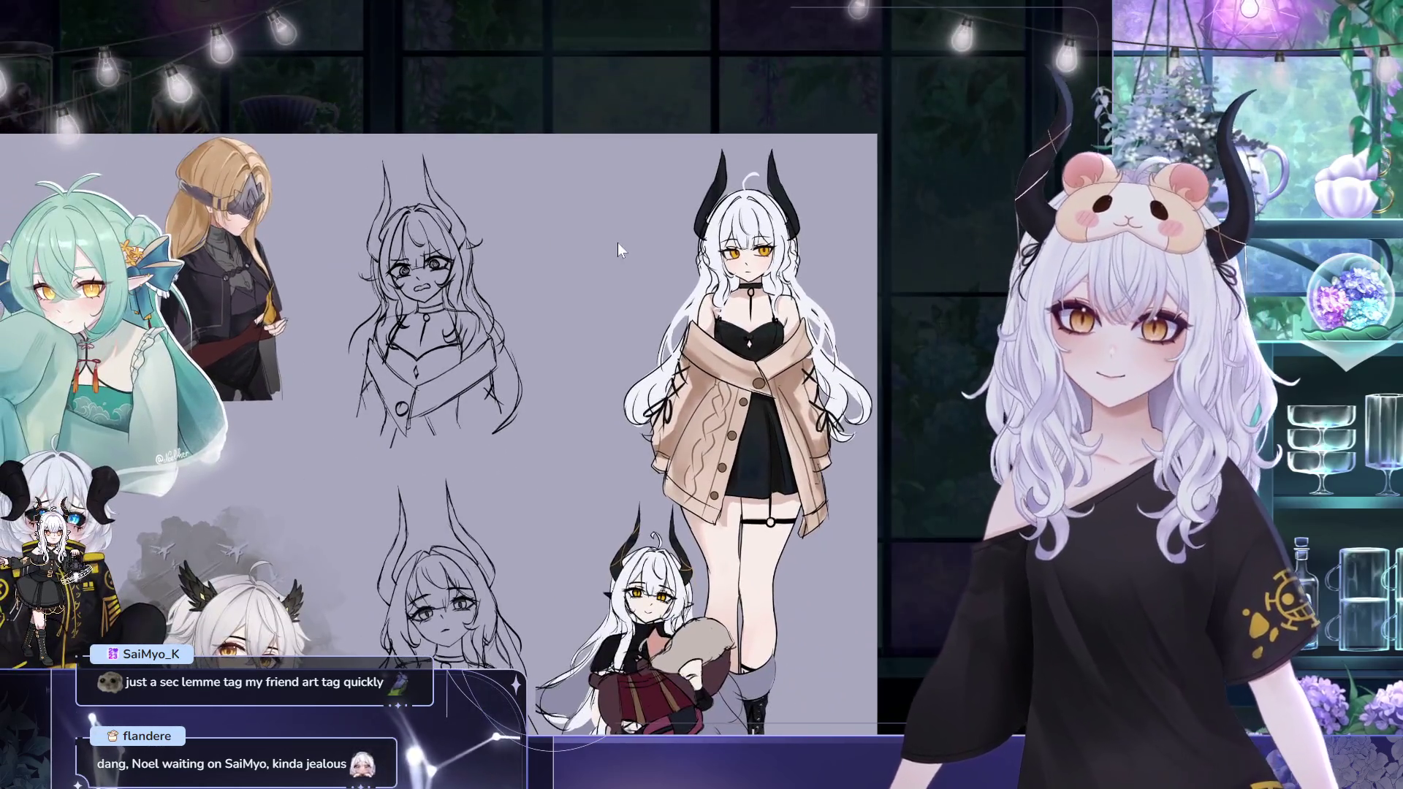
drag(616, 250, 651, 278)
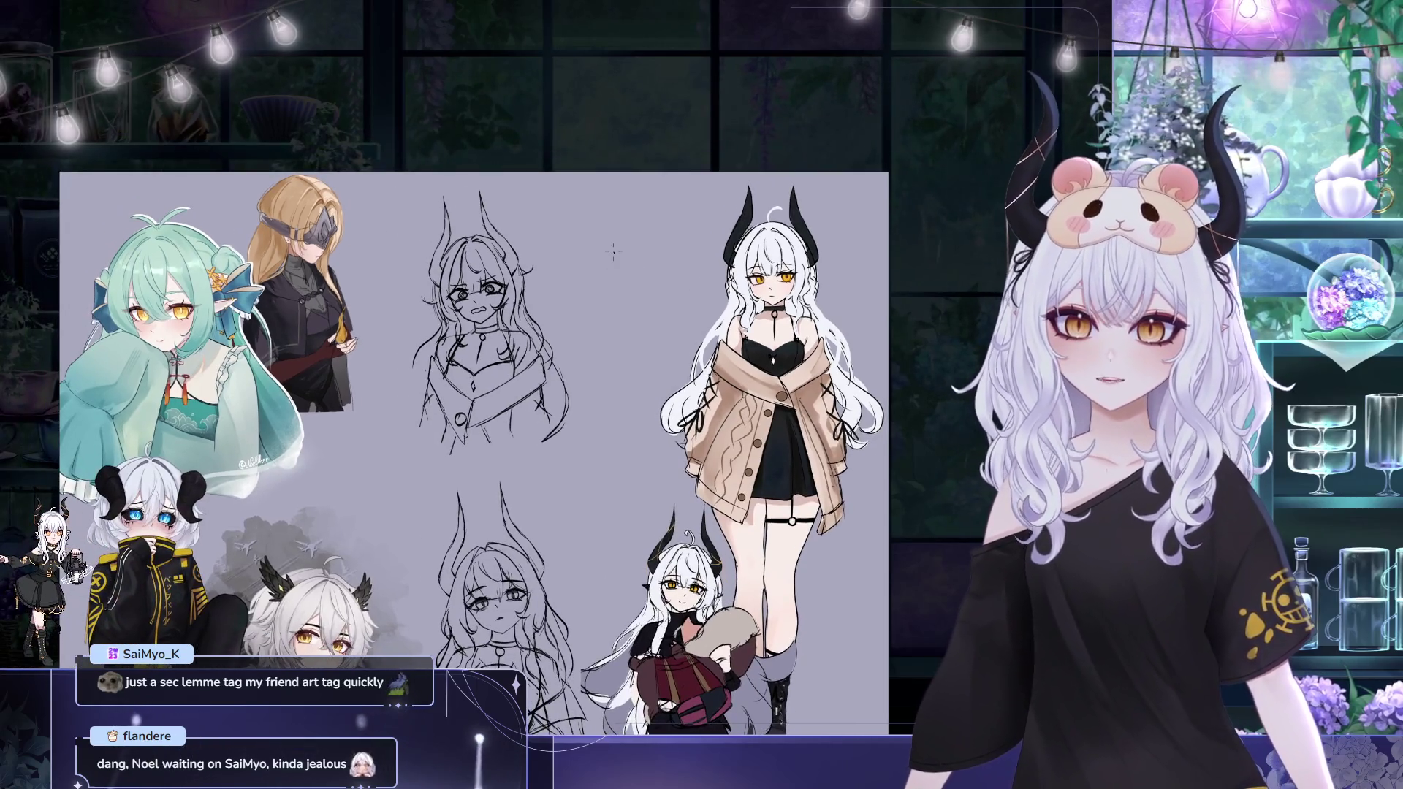
mouse_move(654, 167)
mouse_down()
mouse_move(599, 250)
mouse_move(590, 227)
mouse_up()
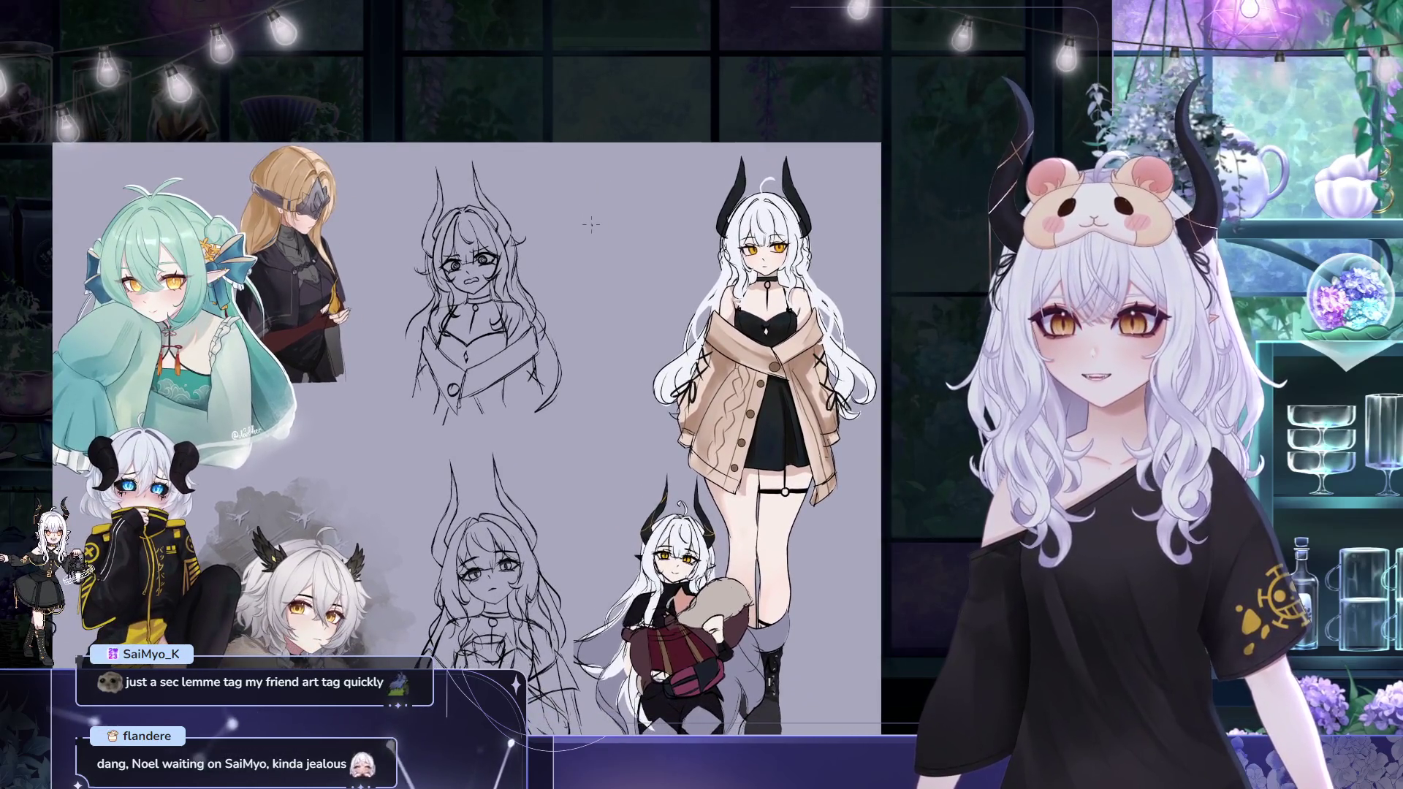
key(m)
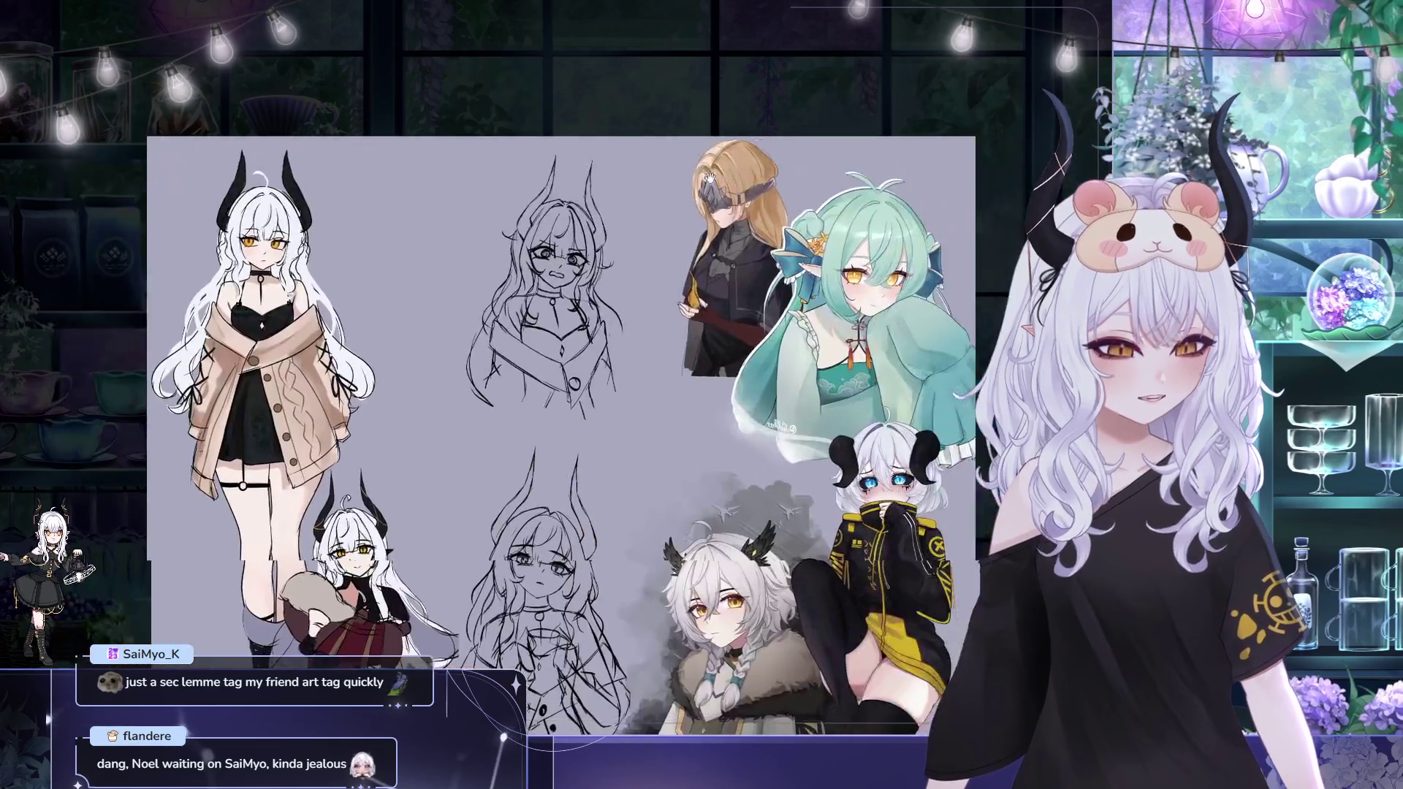
drag(739, 179, 633, 80)
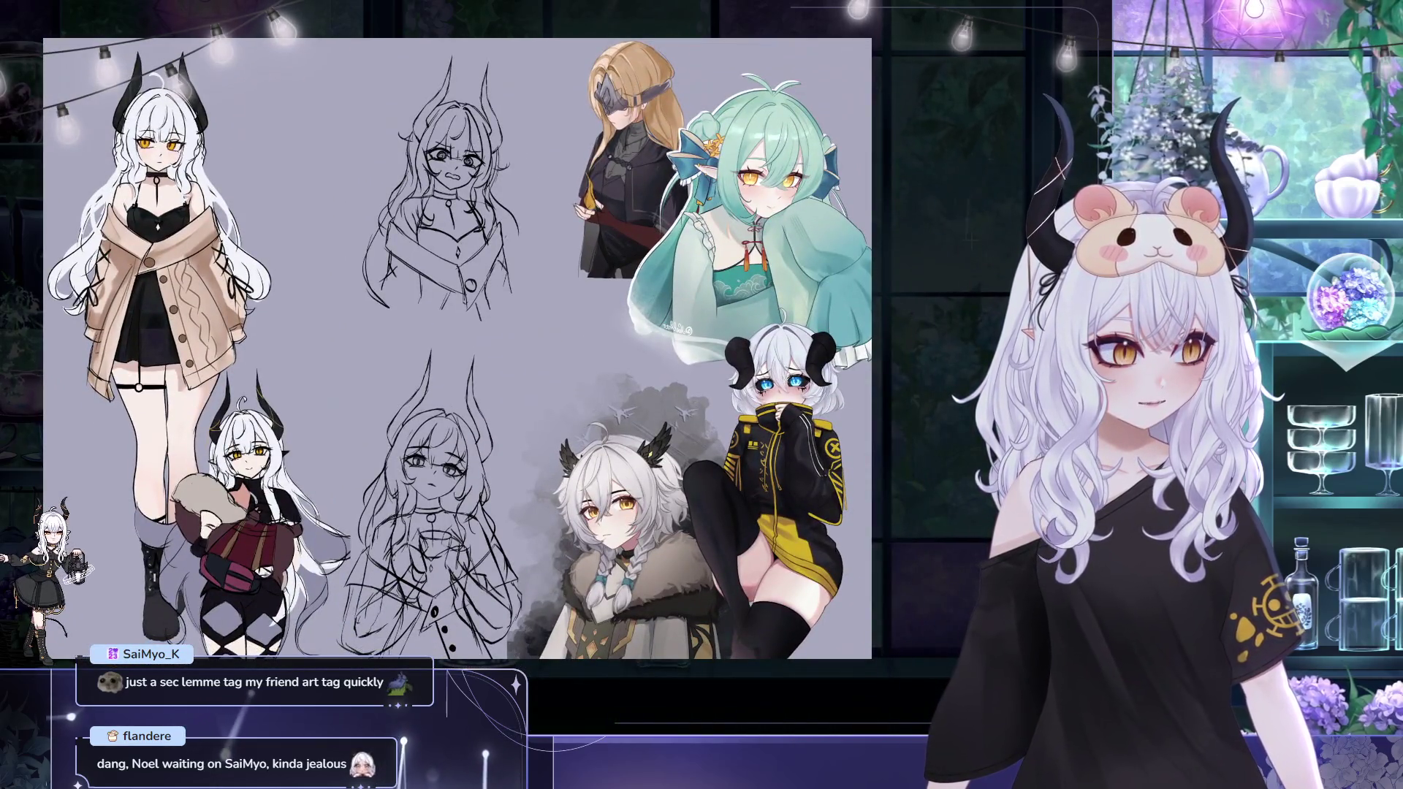
key(m)
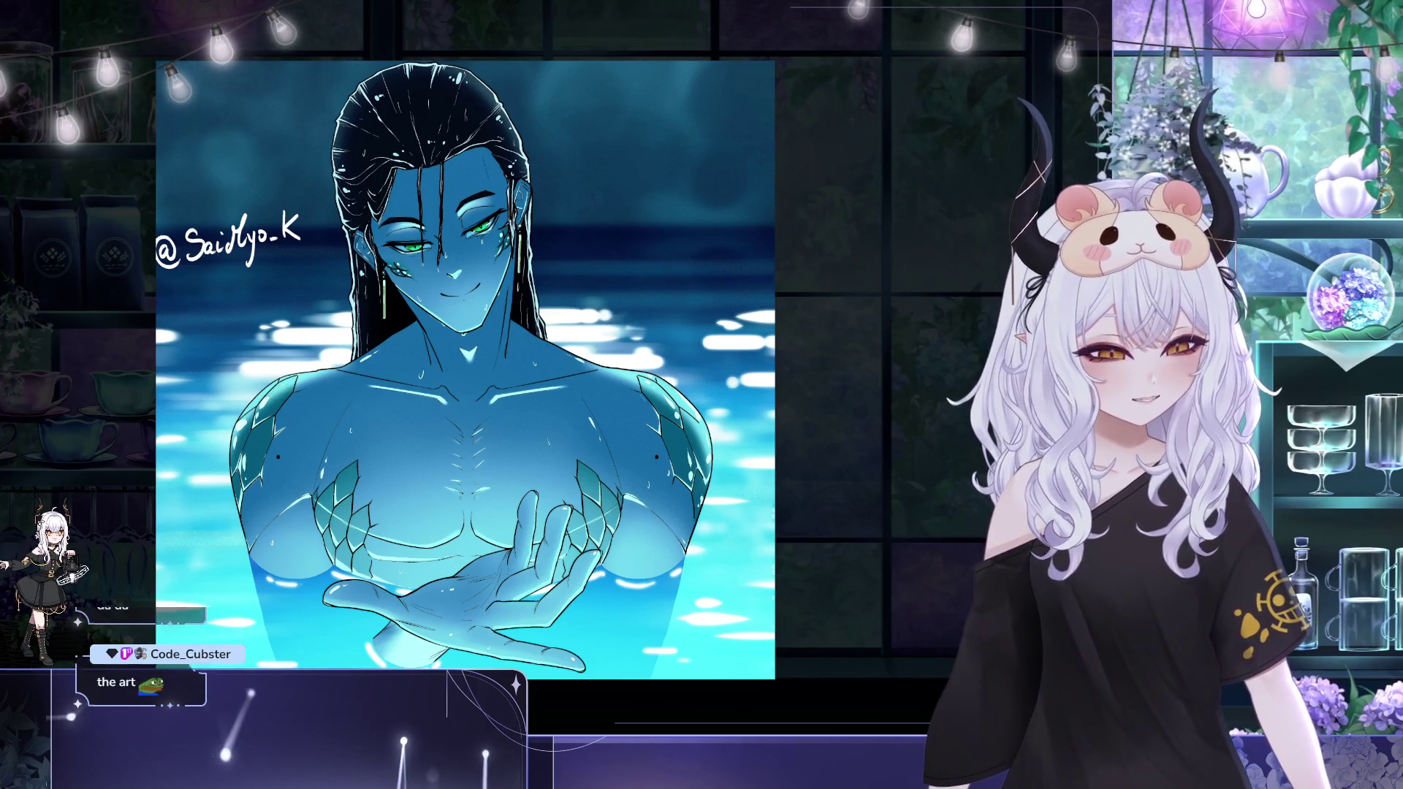
scroll(415, 519, up, 2)
Pan the merman artwork view, shifting it up and to the right
drag(416, 519, 406, 477)
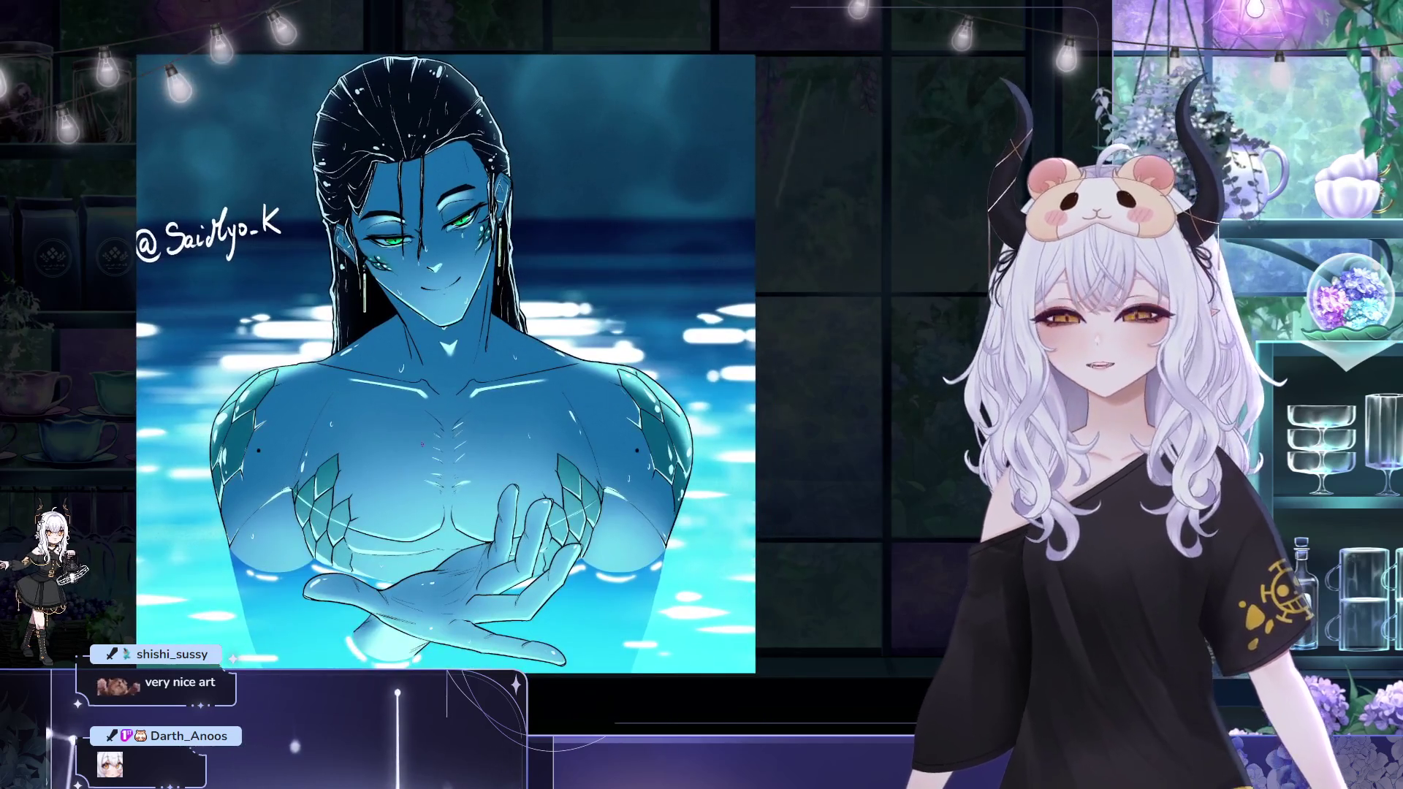
scroll(405, 483, down, 1)
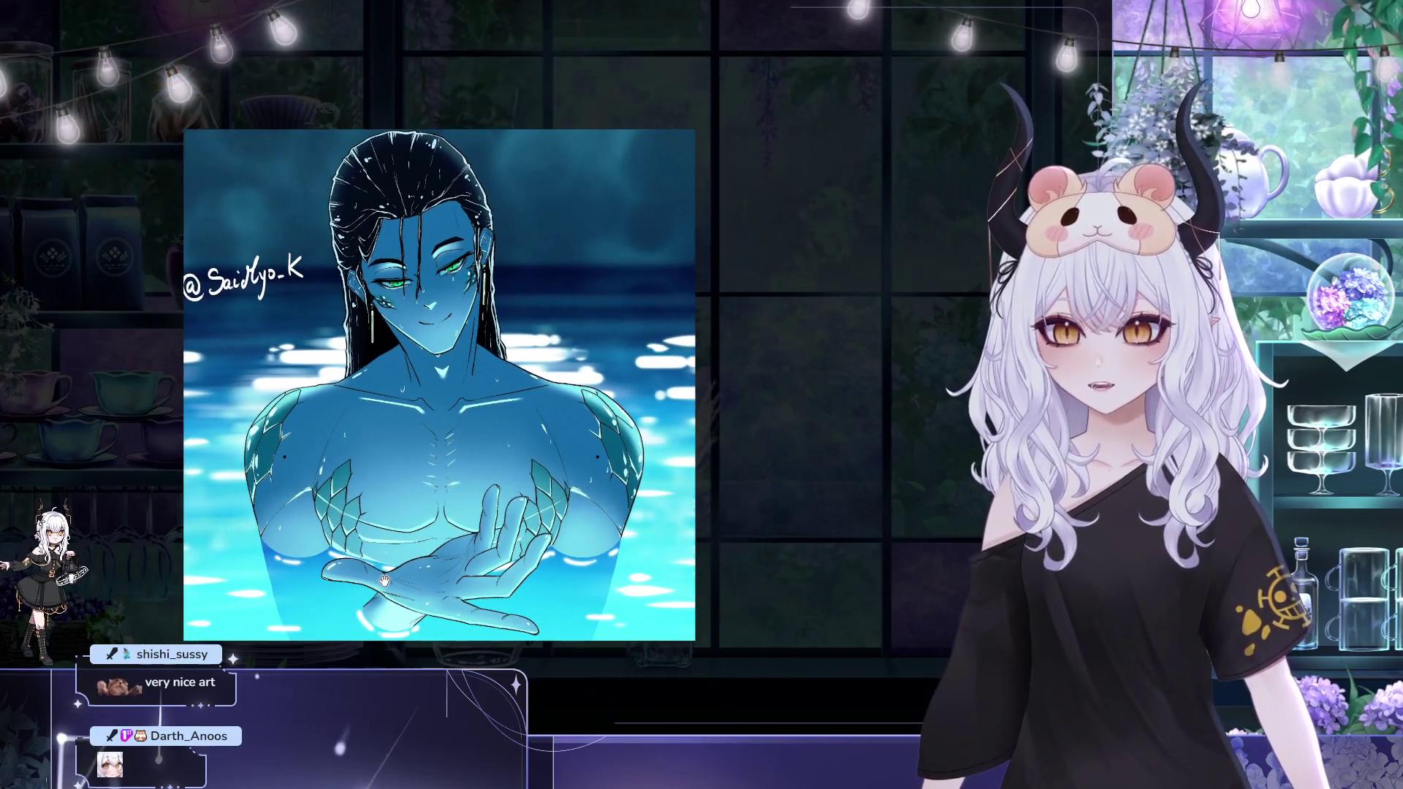
mouse_move(409, 547)
mouse_down()
mouse_move(543, 542)
mouse_move(543, 487)
mouse_up()
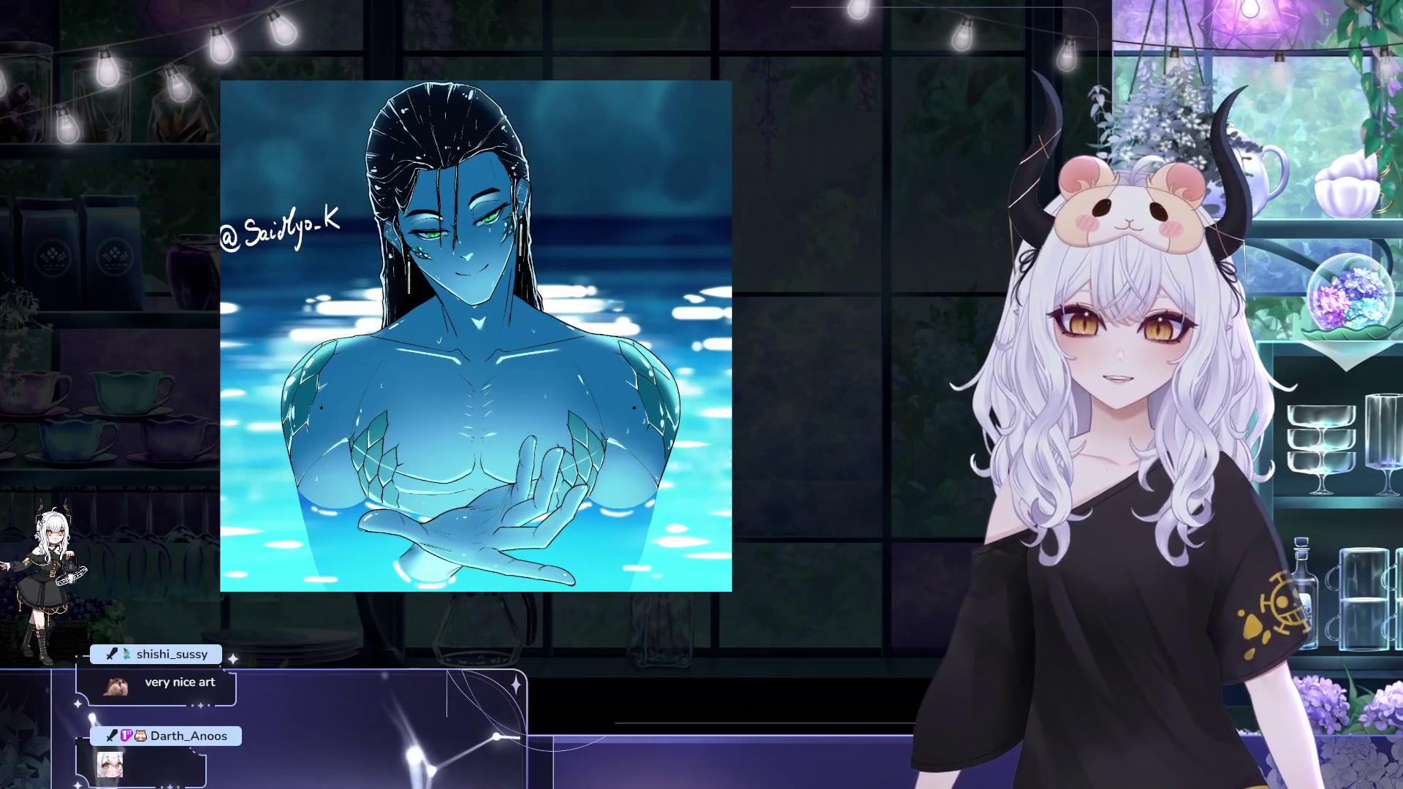
scroll(547, 470, up, 1)
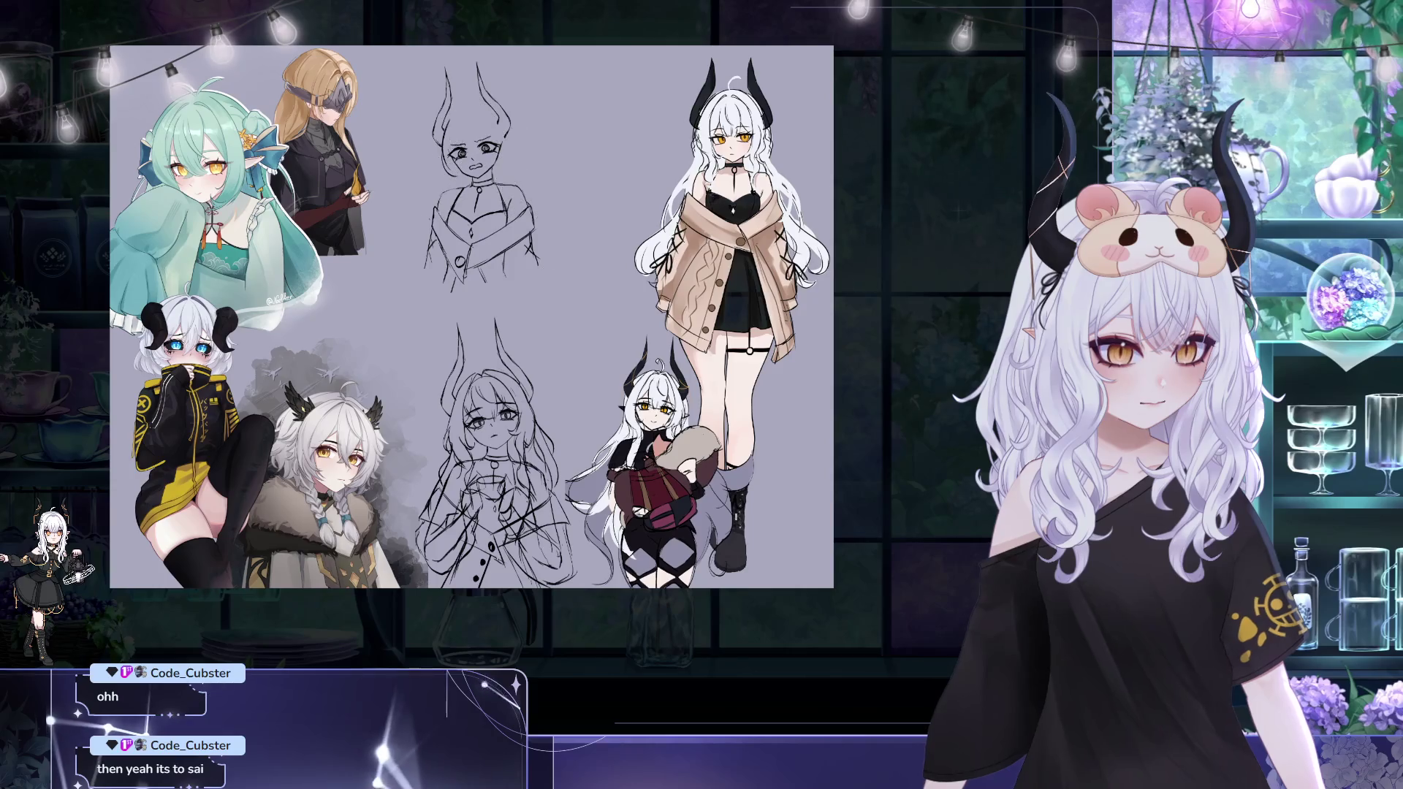
Mirror and enlarge the sheet view, then start a Ctrl+T transform on the upper head sketch
drag(515, 260, 454, 386)
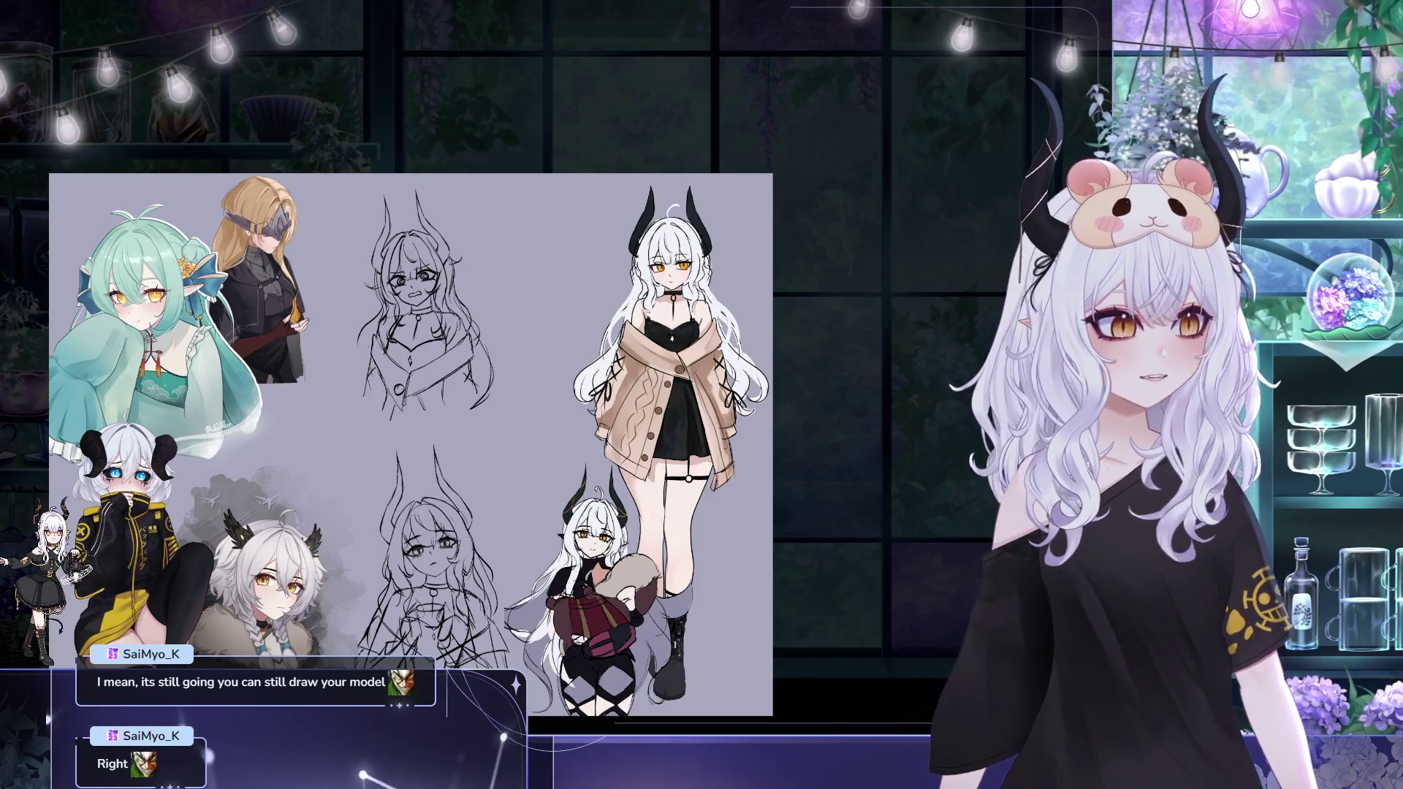
key(m)
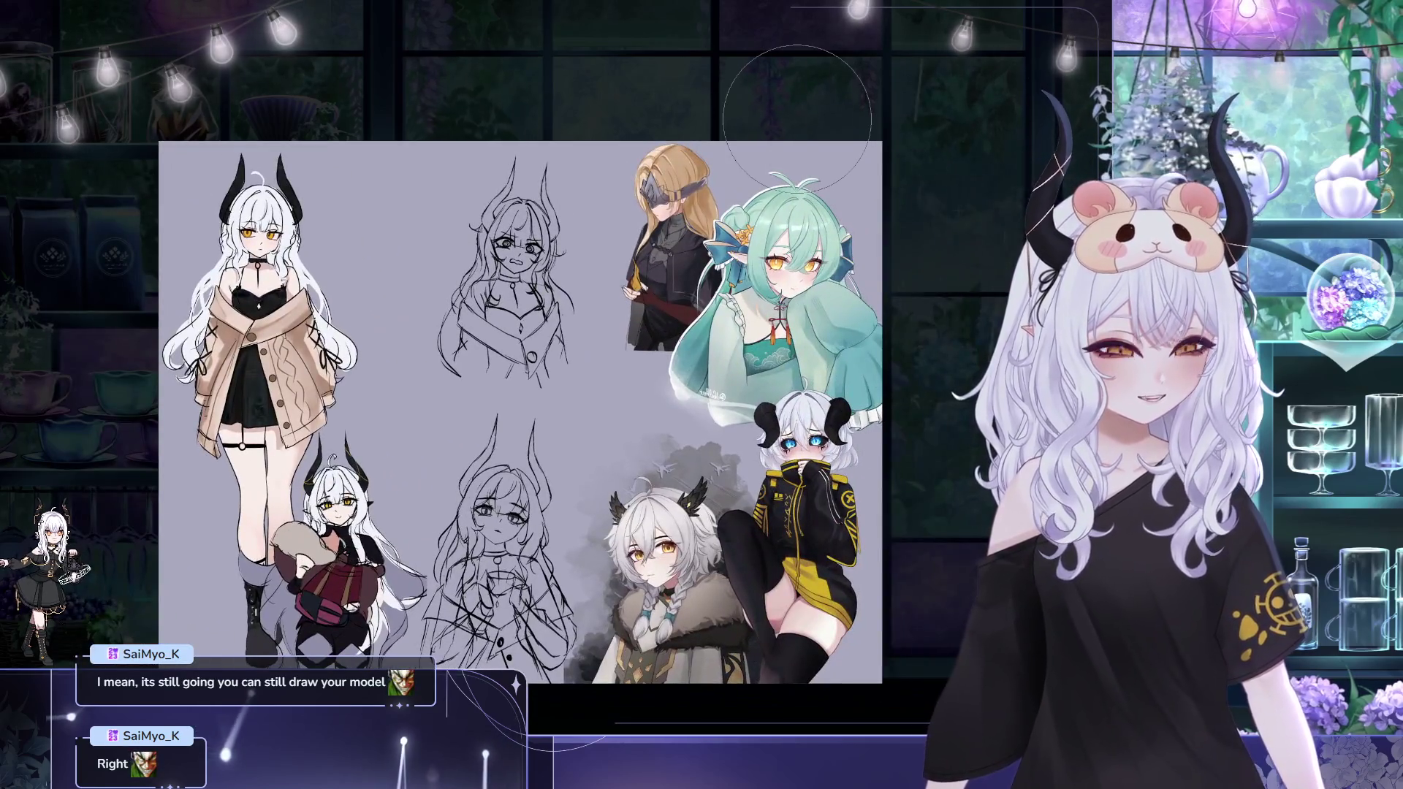
scroll(510, 124, down, 1)
scroll(509, 124, up, 1)
scroll(502, 140, up, 1)
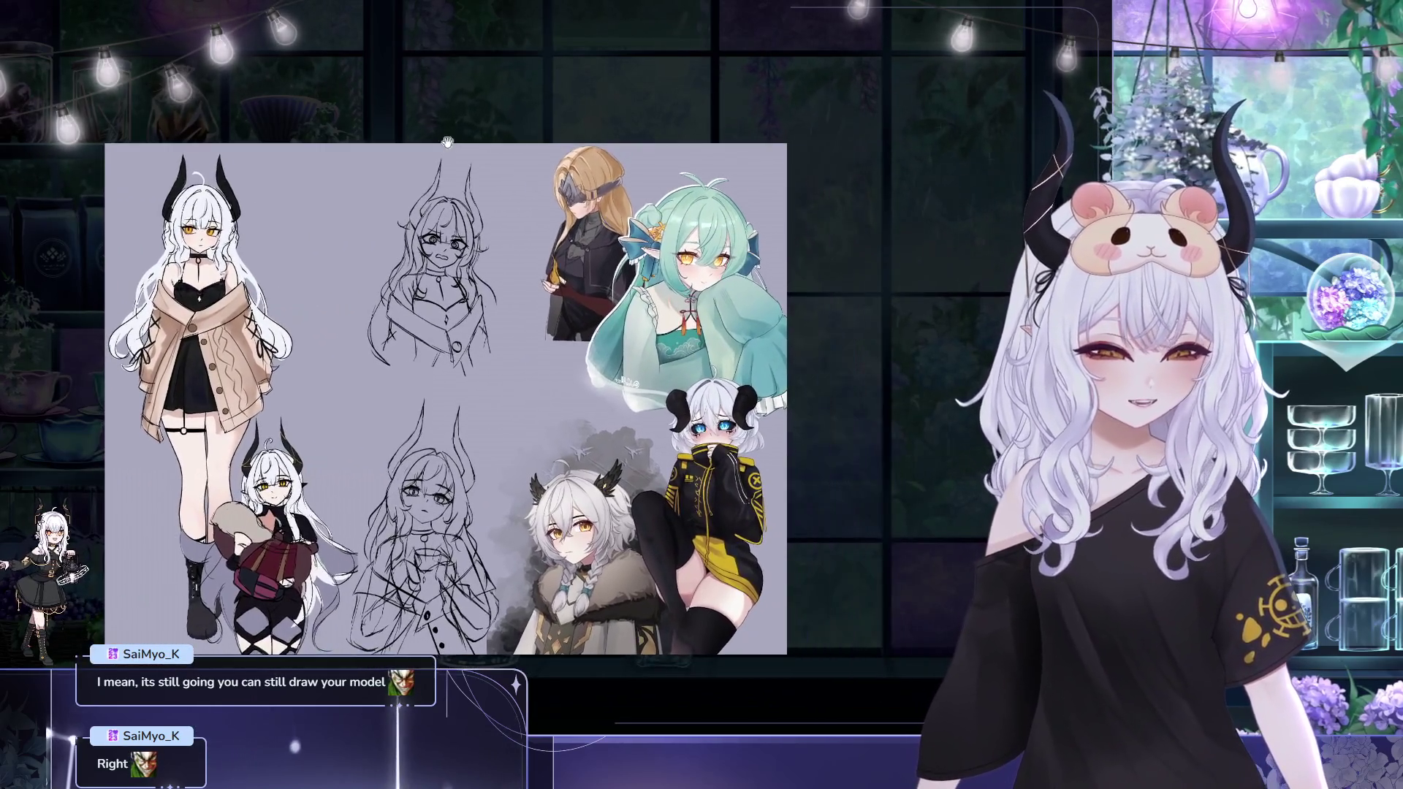
scroll(497, 157, up, 1)
scroll(490, 173, up, 1)
drag(482, 186, 464, 179)
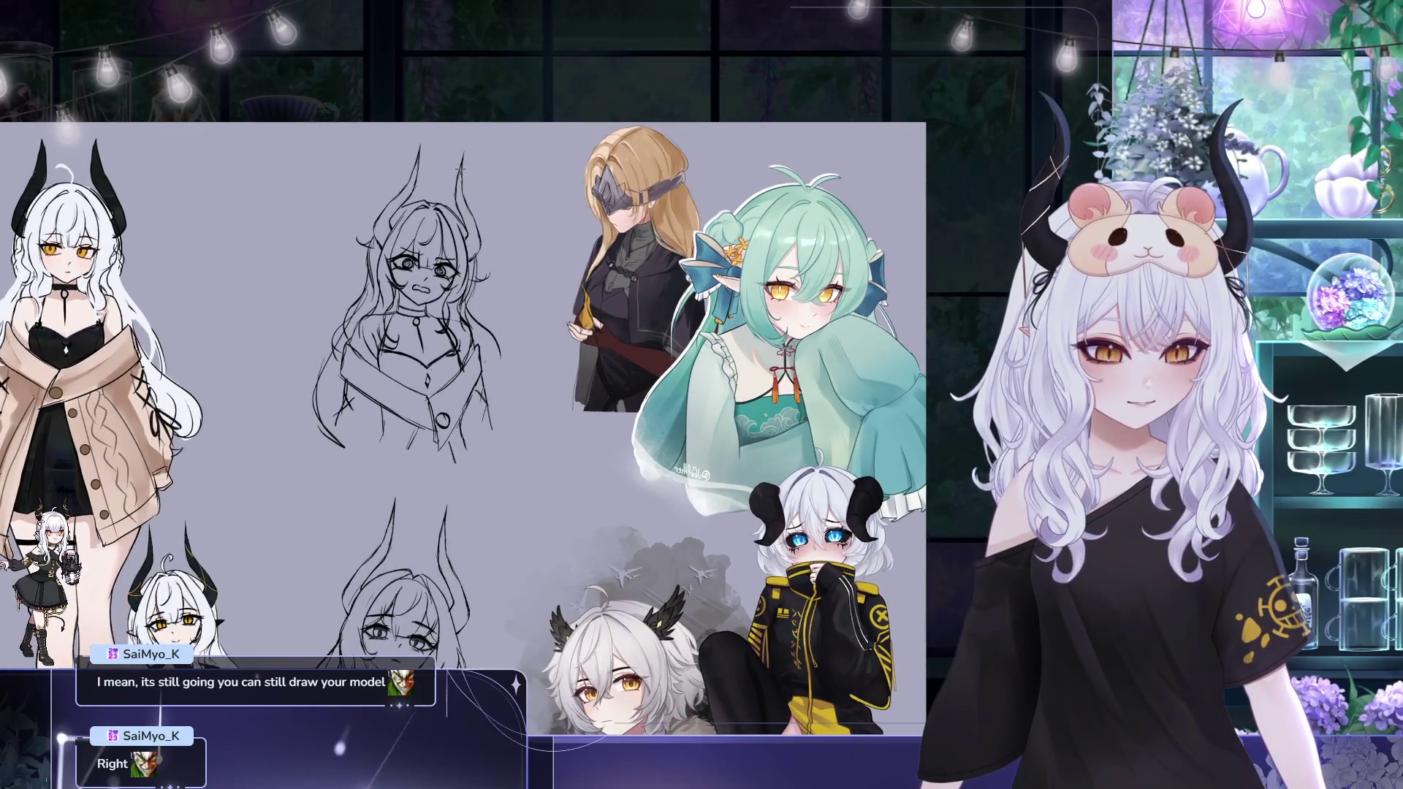
key(ctrl+t)
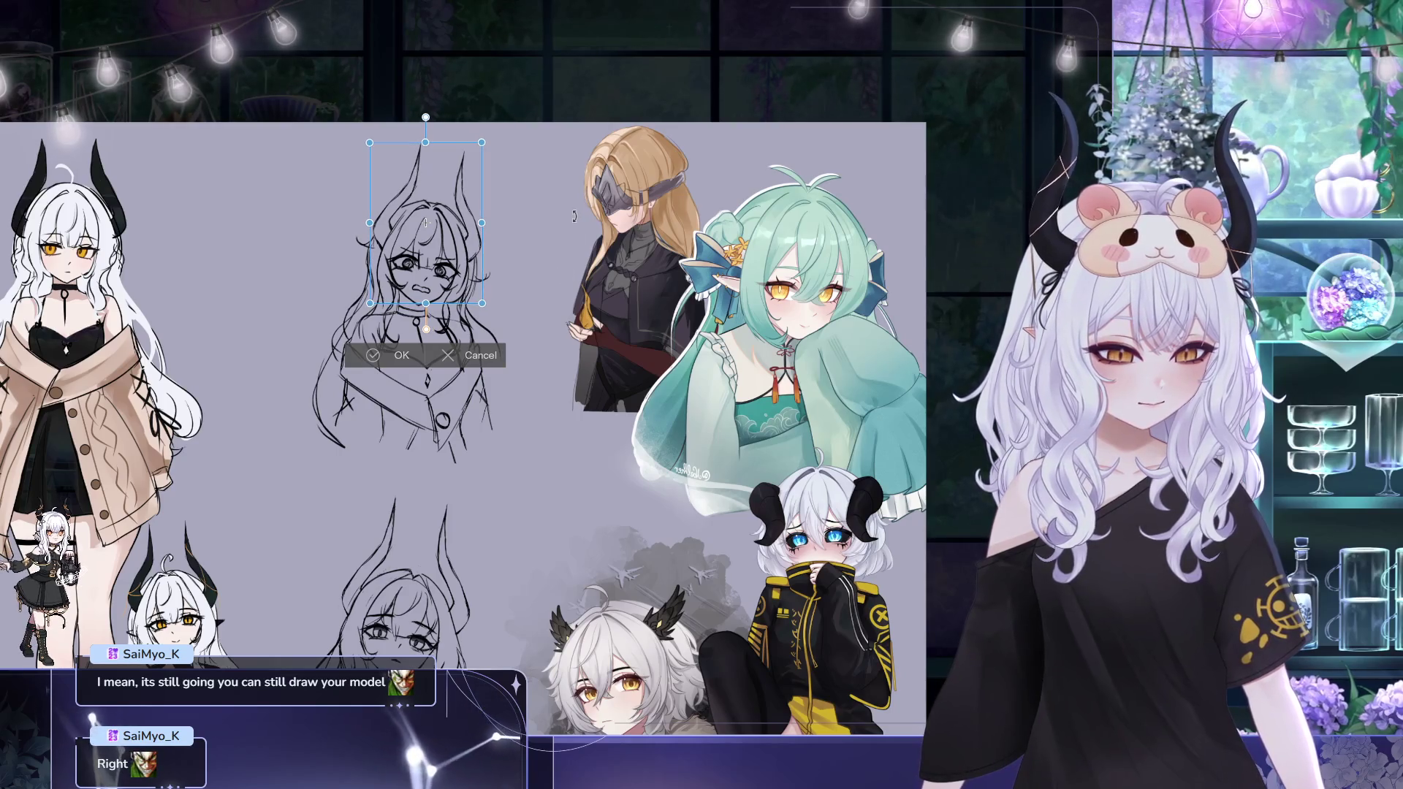
Apply the head sketch's transform and pan to recentre the whole mirrored sheet
click(394, 357)
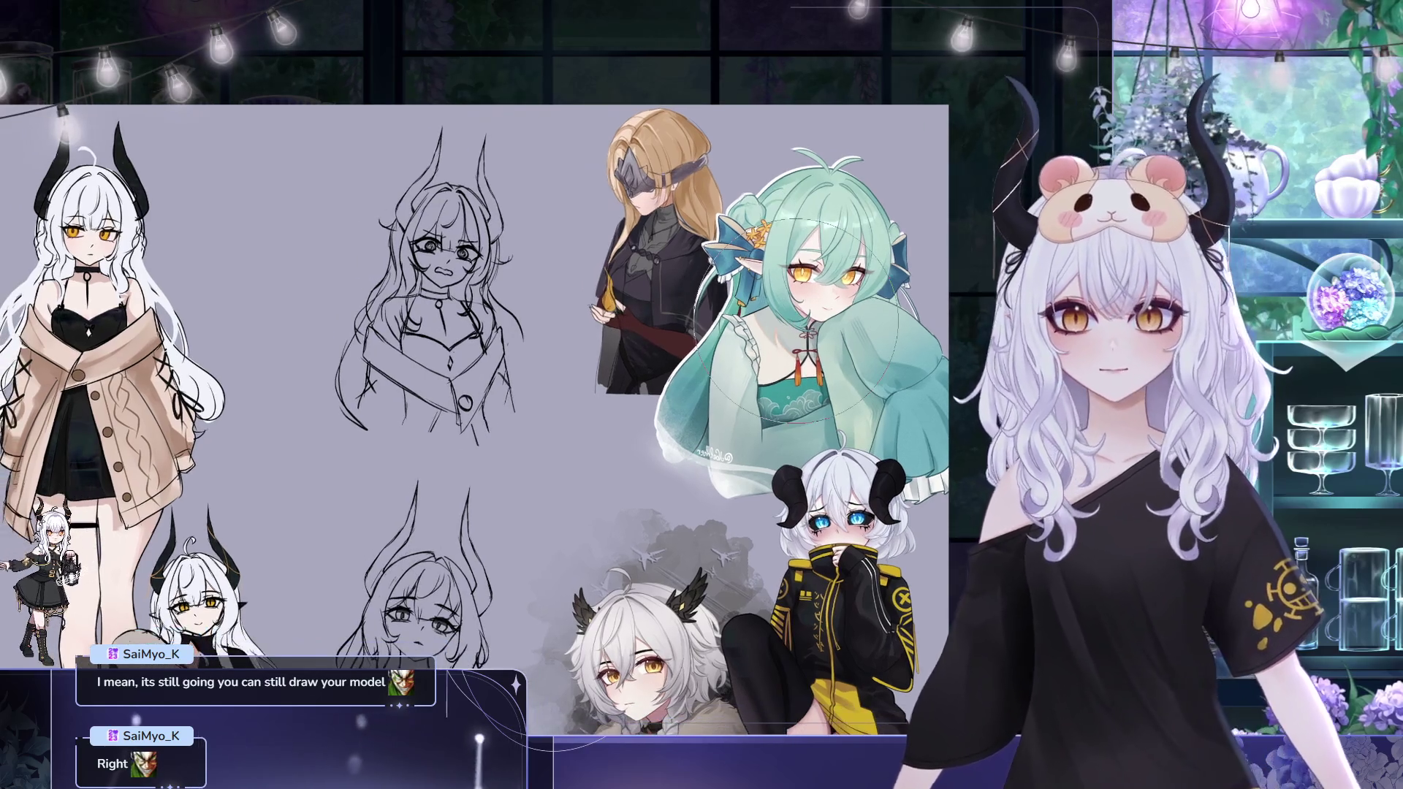
scroll(525, 275, down, 2)
scroll(524, 274, down, 2)
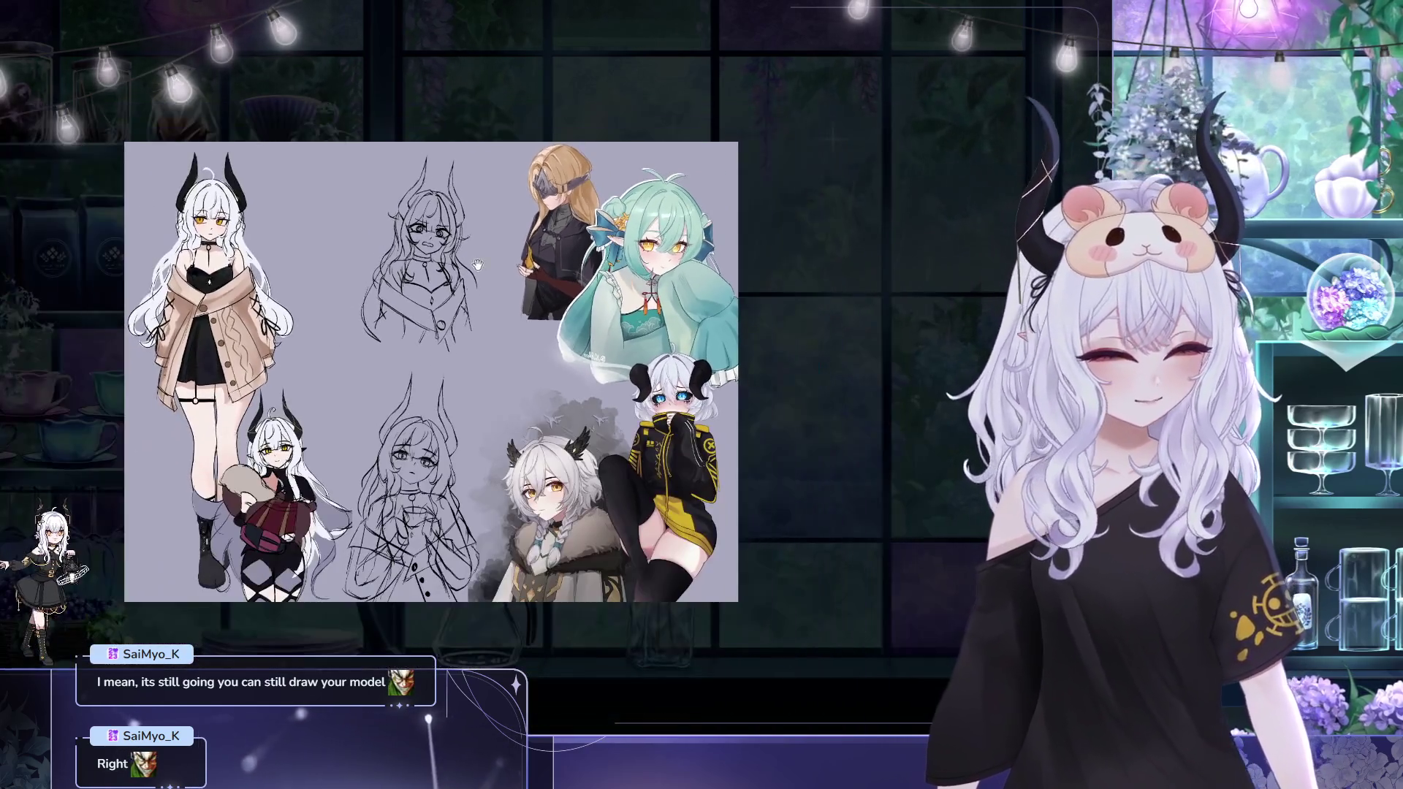
scroll(557, 290, up, 2)
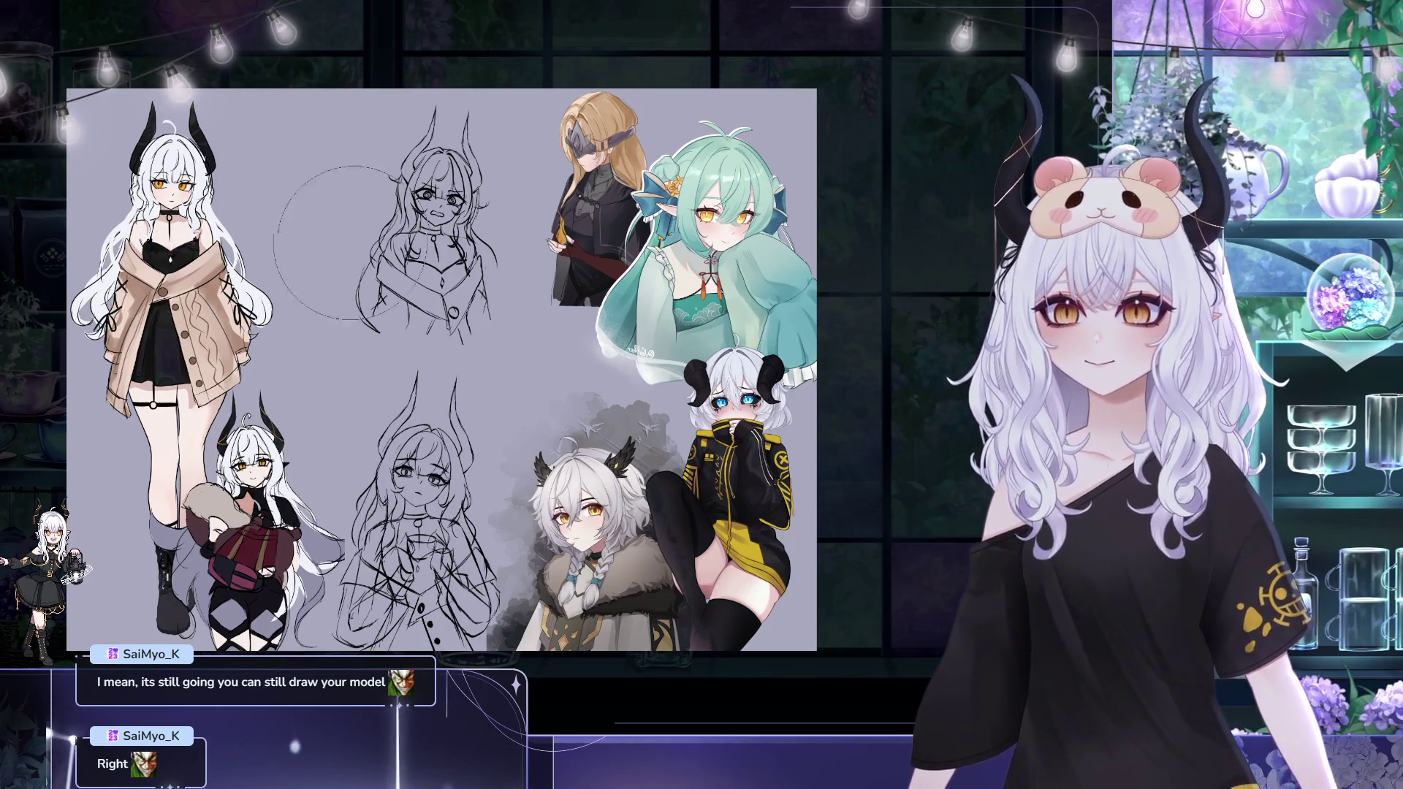
scroll(300, 242, down, 2)
scroll(509, 264, up, 2)
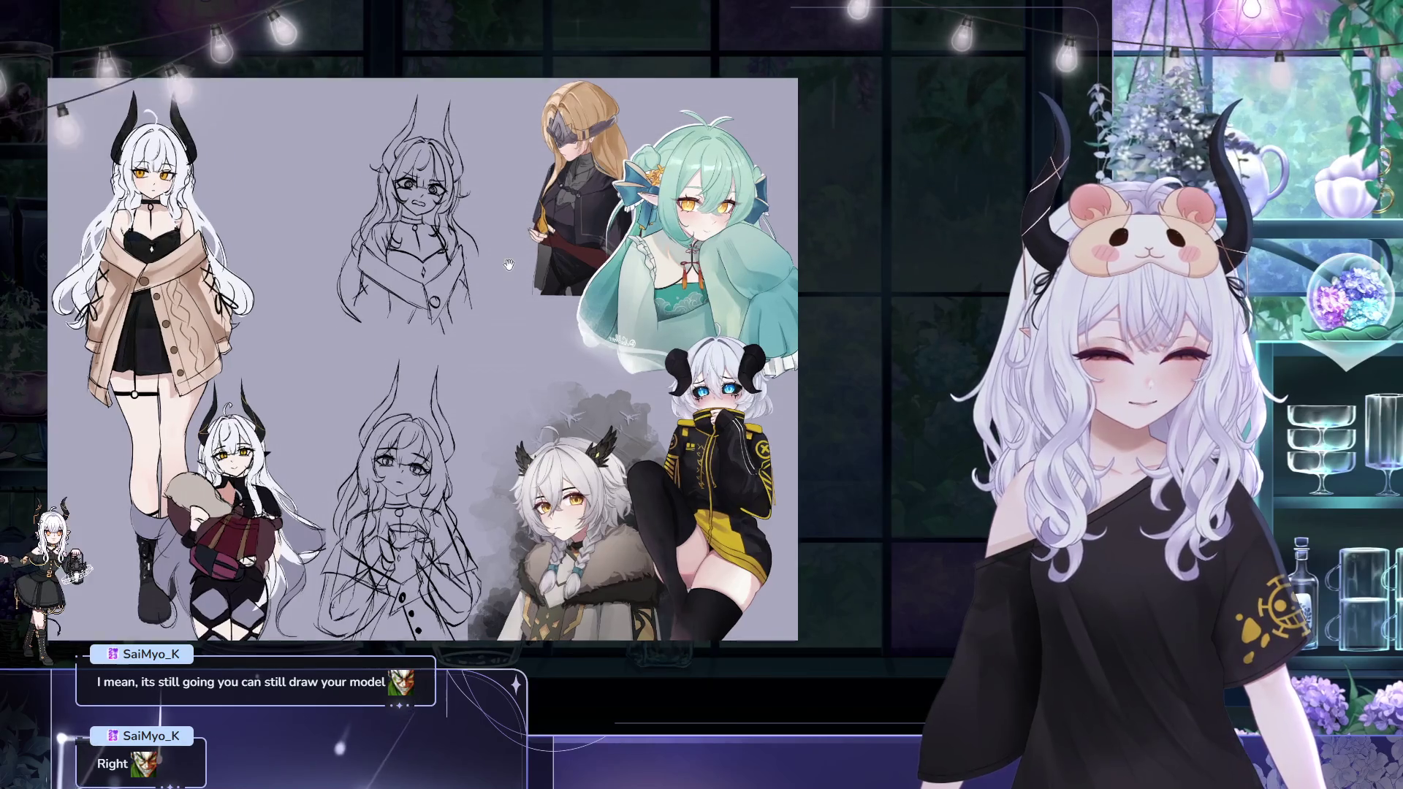
scroll(508, 266, up, 1)
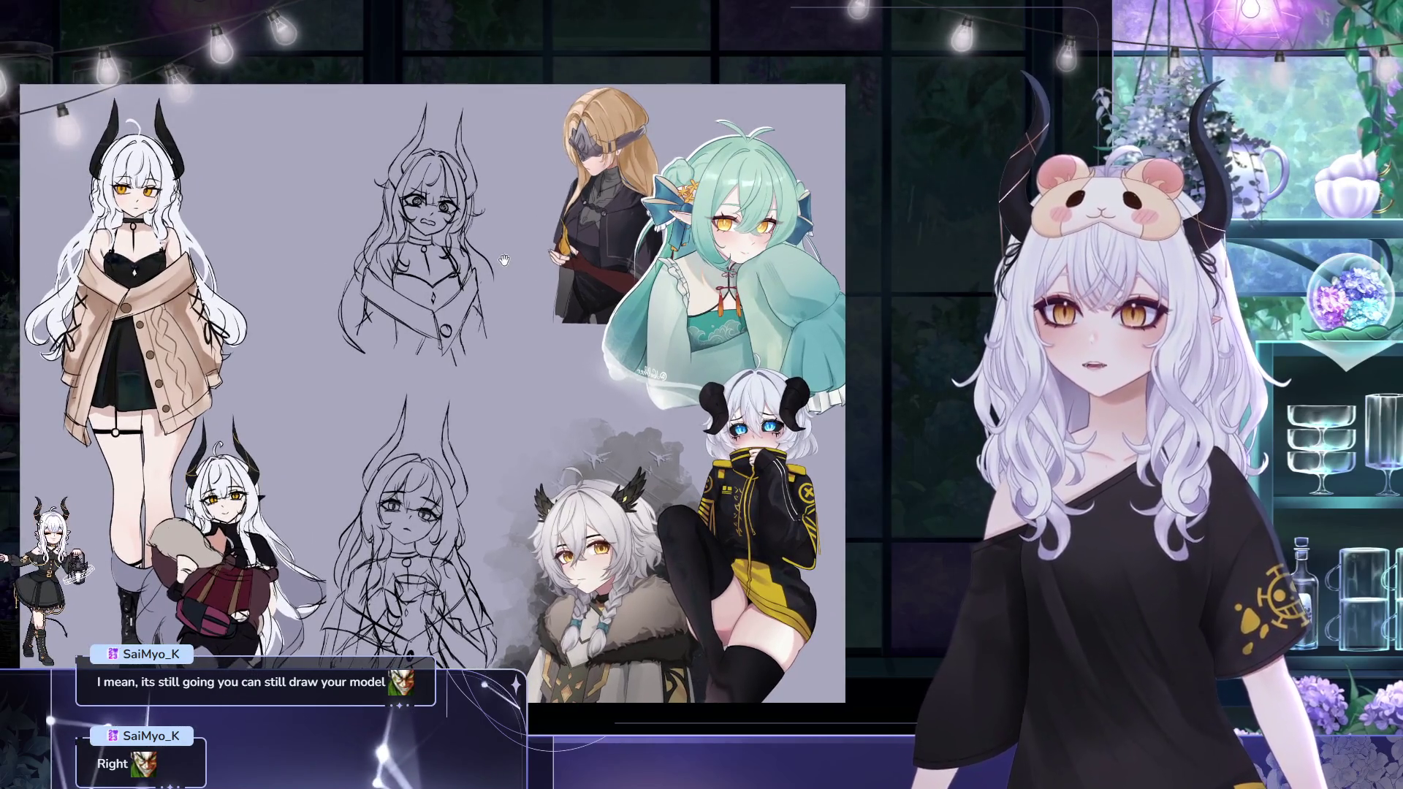
drag(509, 298, 536, 349)
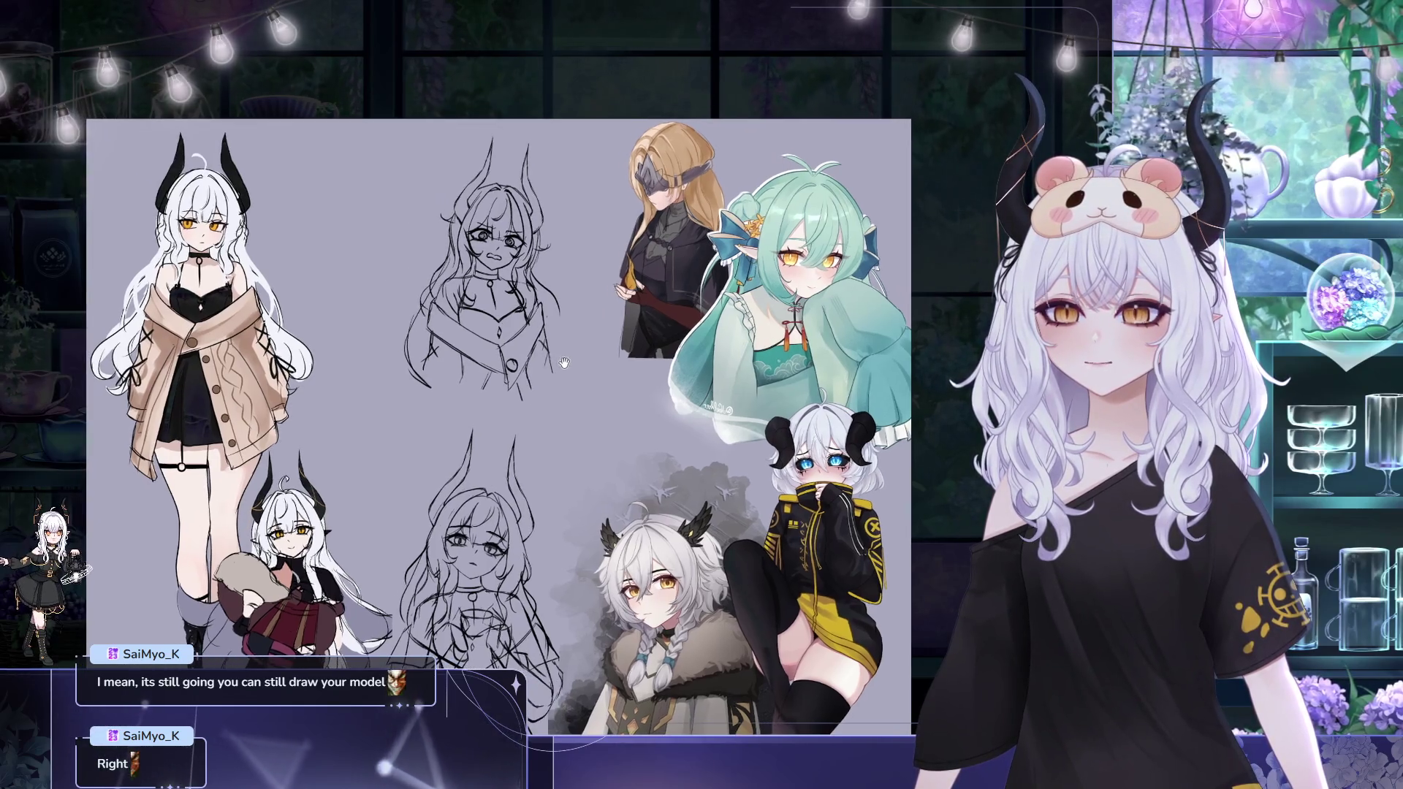
drag(448, 239, 489, 251)
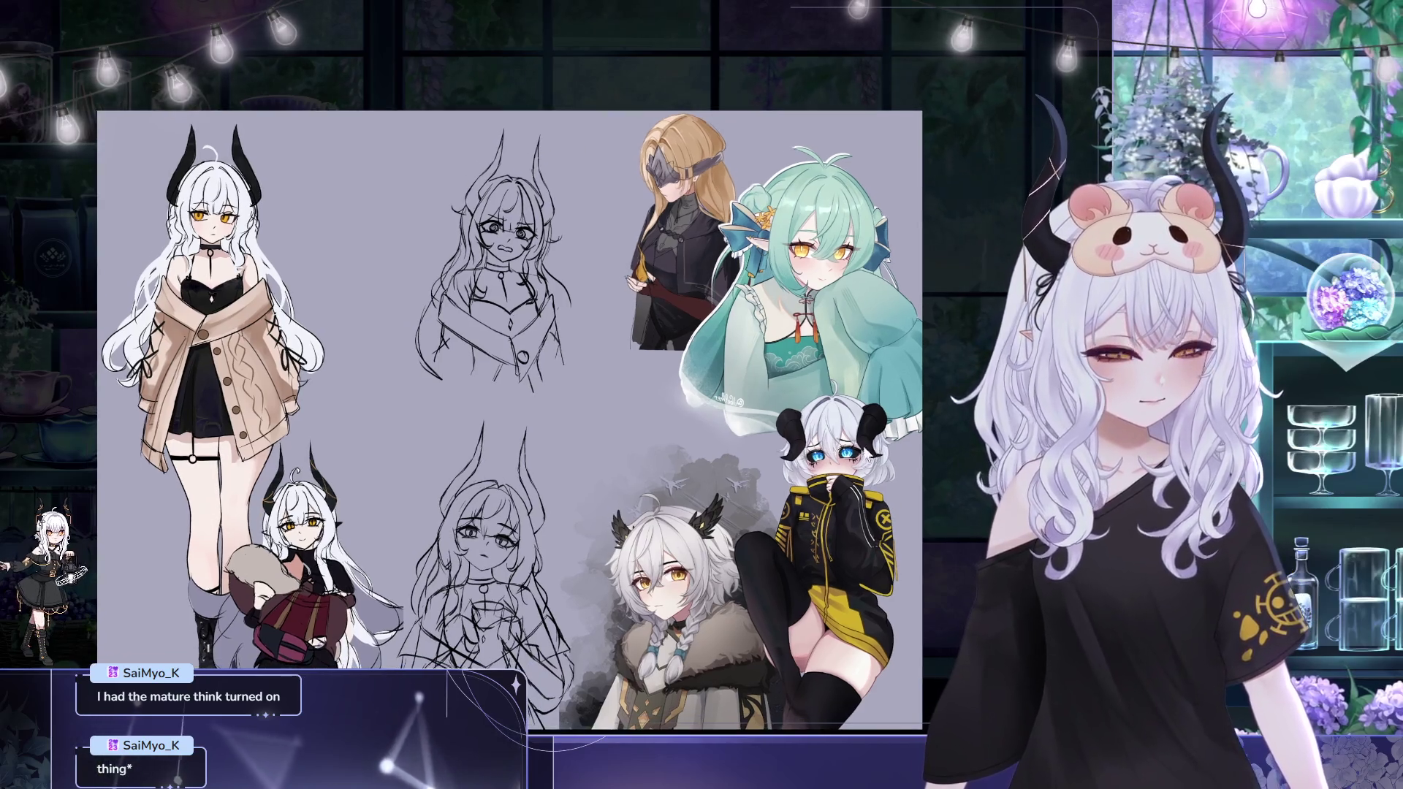
Transform the upper head sketch, moving it left and up beside the full-body figure, and confirm
key(ctrl+t)
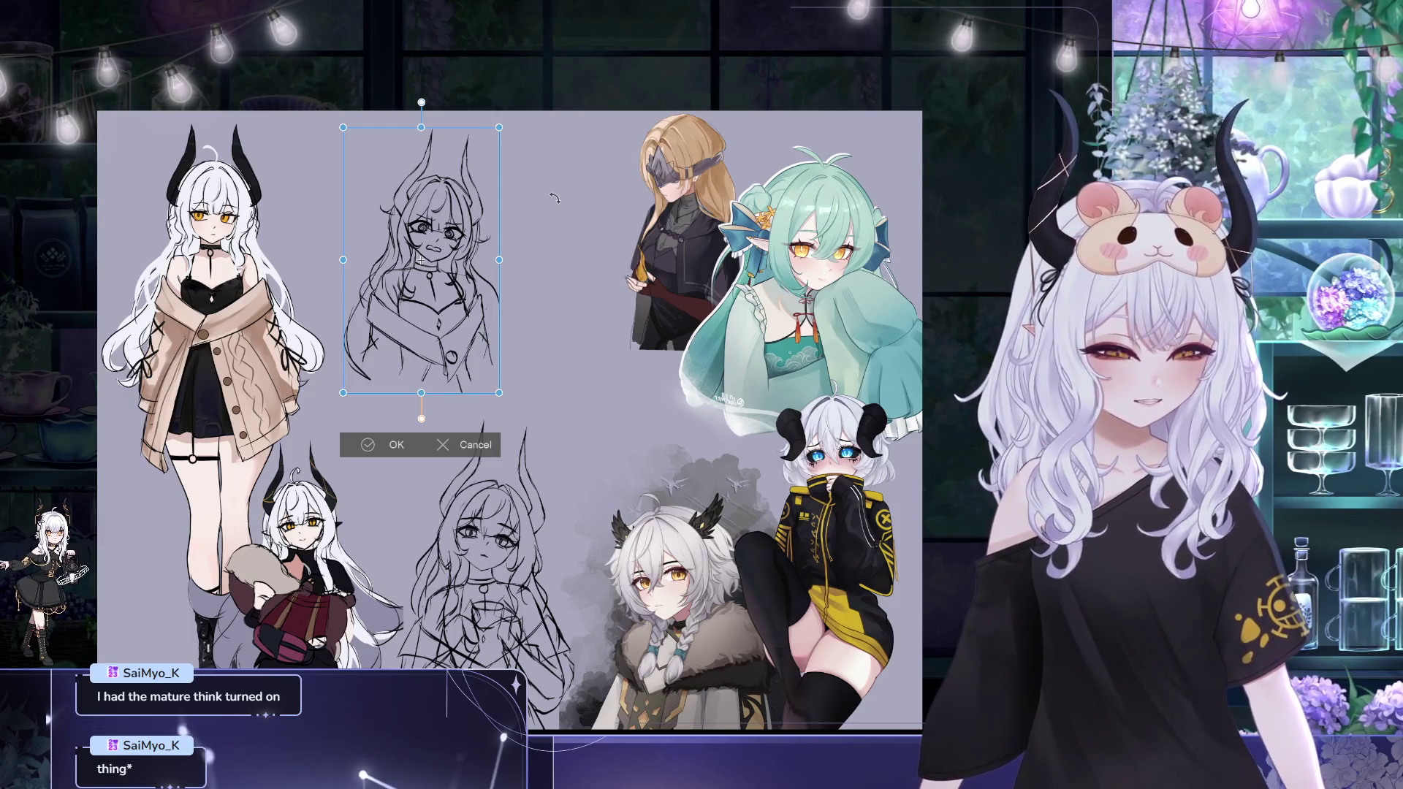
drag(472, 345, 408, 336)
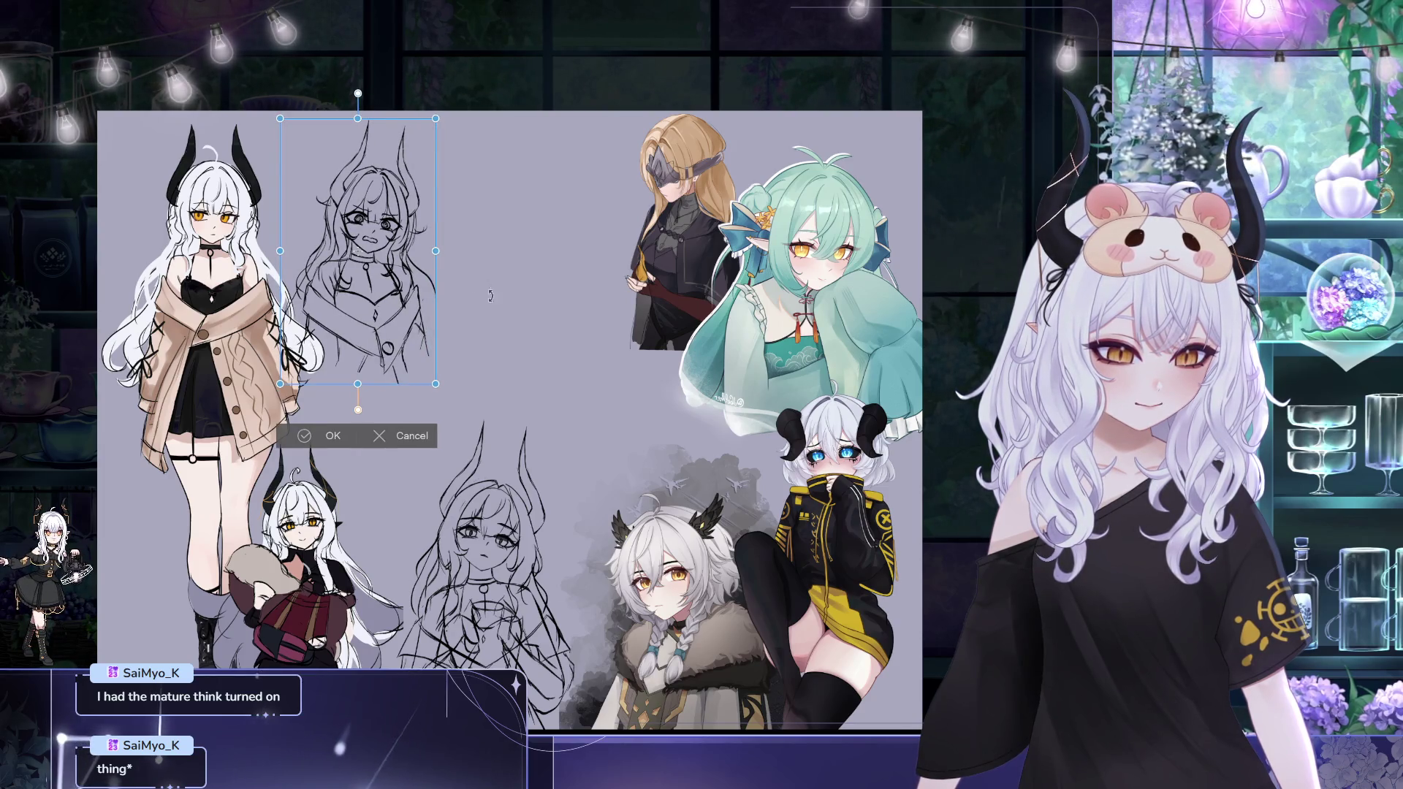
key(Return)
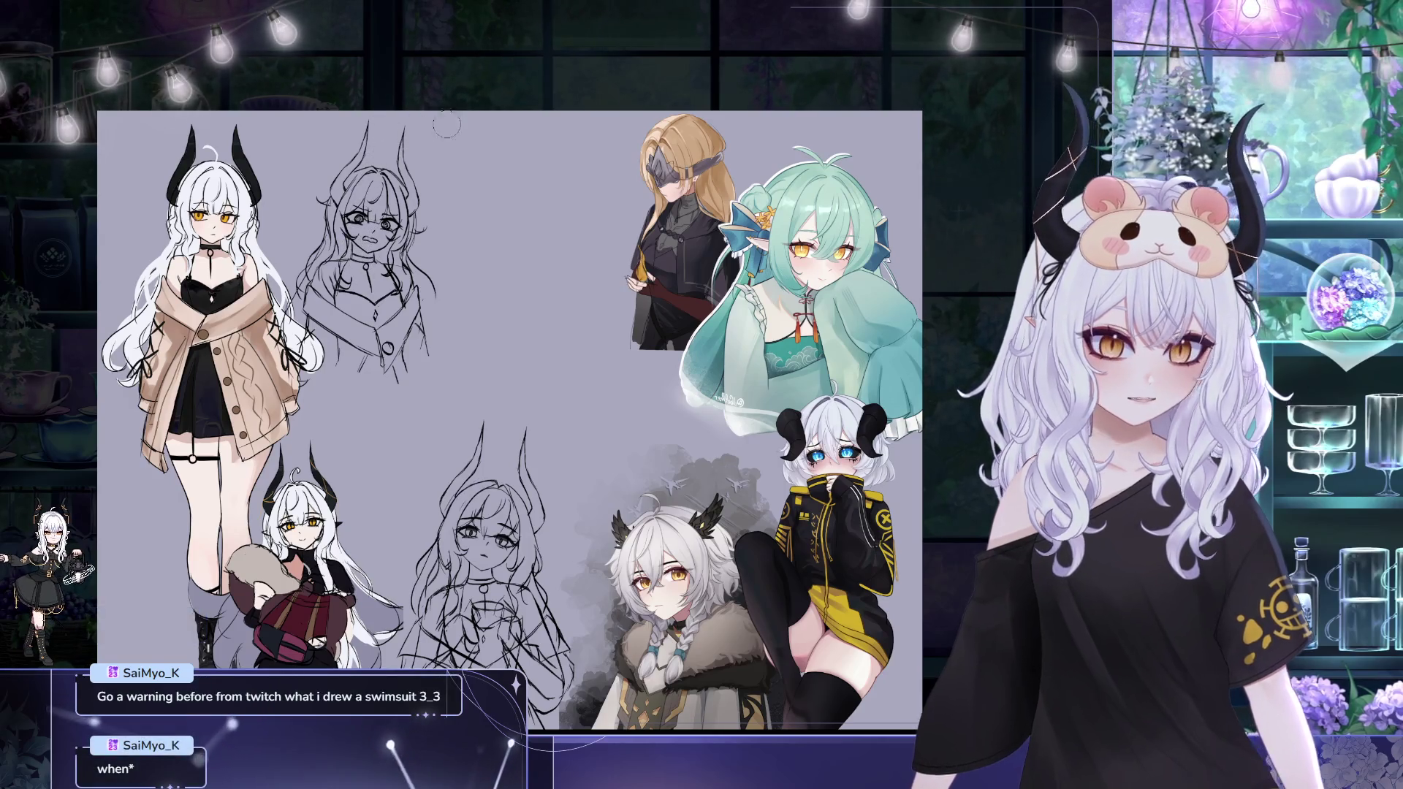
drag(482, 169, 460, 187)
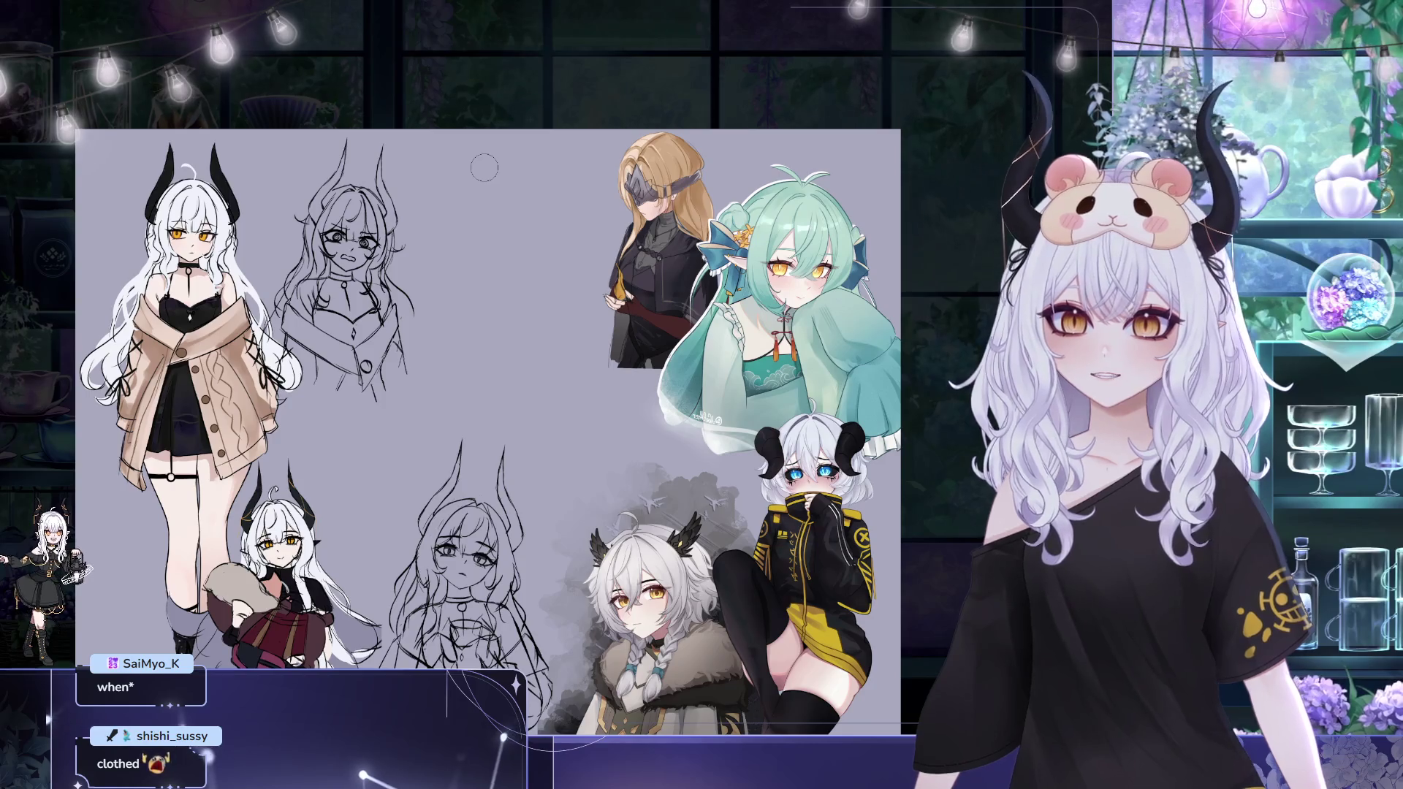